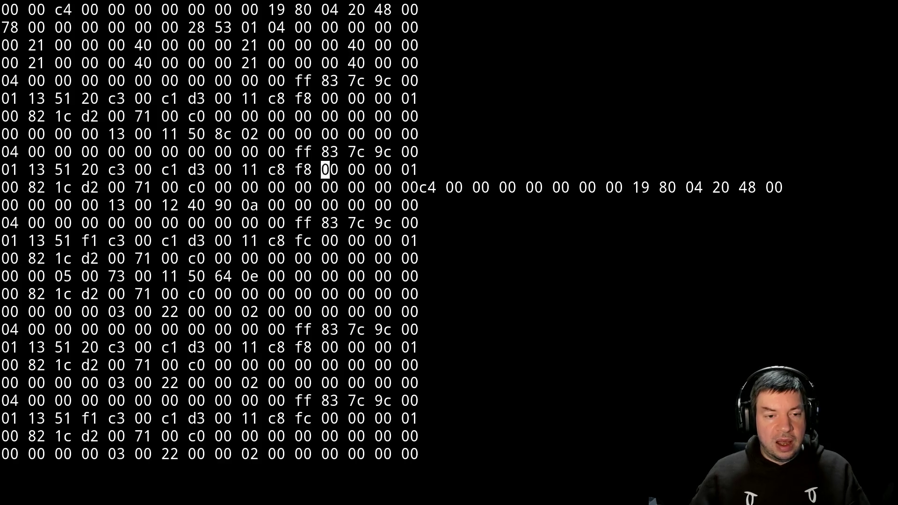
Step: Quit the hex dump and bring the pcie.vhdl editor back to the foreground
{"action": "key", "text": "ctrl+c"}
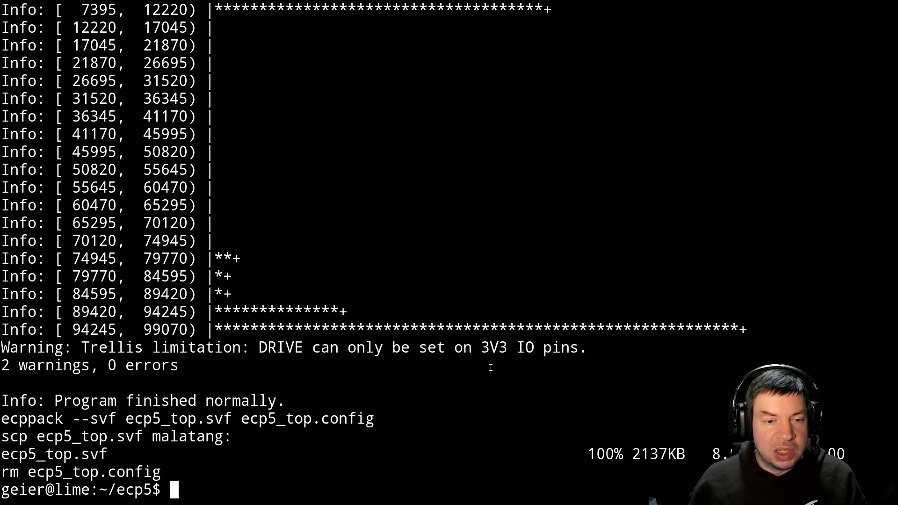
{"action": "key", "text": "alt+Tab"}
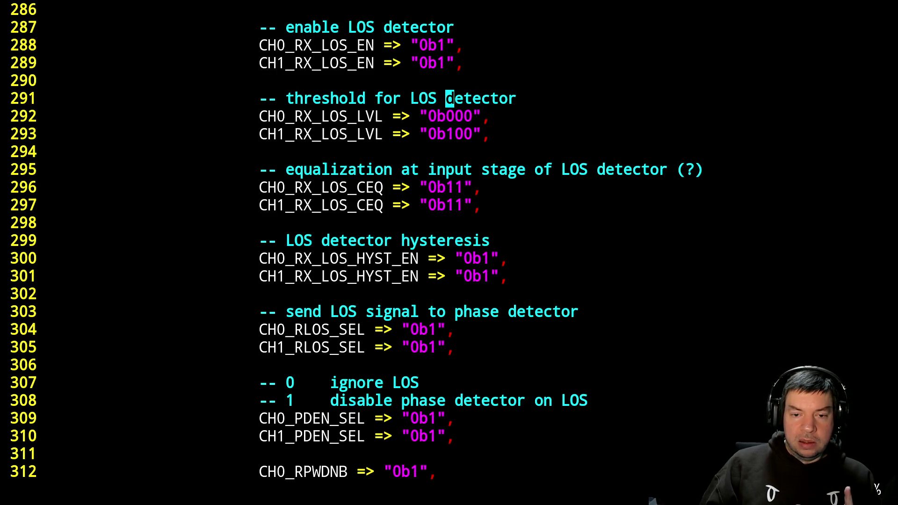
Step: Change CH0_REQ_LVL_SET to 0b01, write pcie.vhdl, suspend Vim and run make
{"action": "key", "text": "Up"}
{"action": "key", "text": "Up"}
{"action": "key", "text": "Up"}
{"action": "key", "text": "Up"}
{"action": "key", "text": "Up"}
{"action": "key", "text": "Up"}
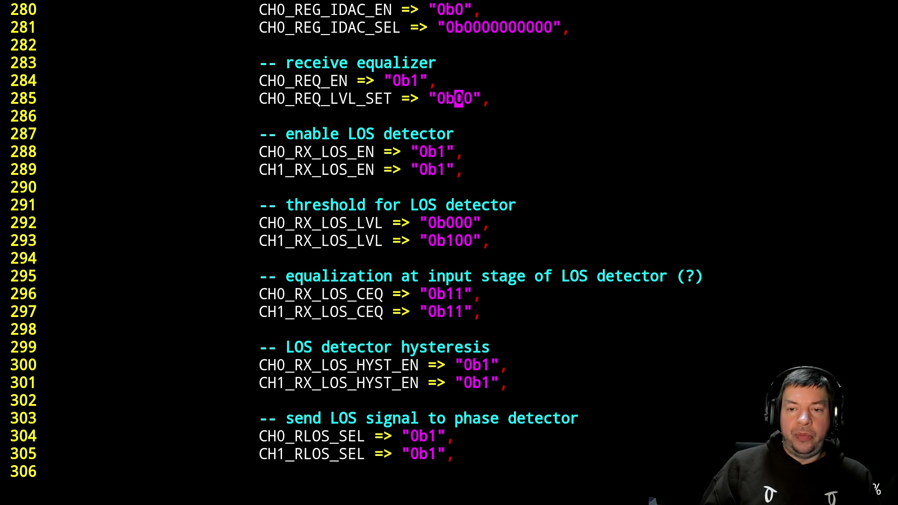
{"action": "type", "text": ":w"}
{"action": "key", "text": "Return"}
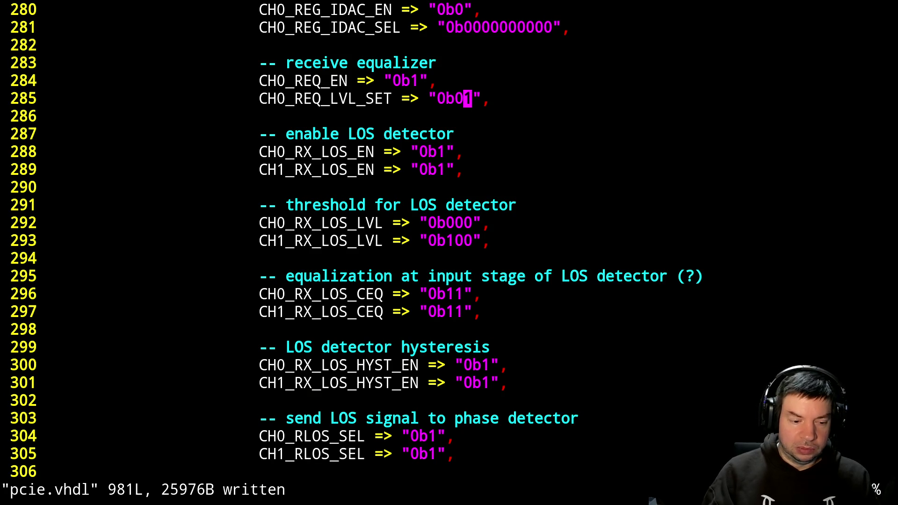
{"action": "key", "text": "ctrl+z"}
{"action": "key", "text": "Return"}
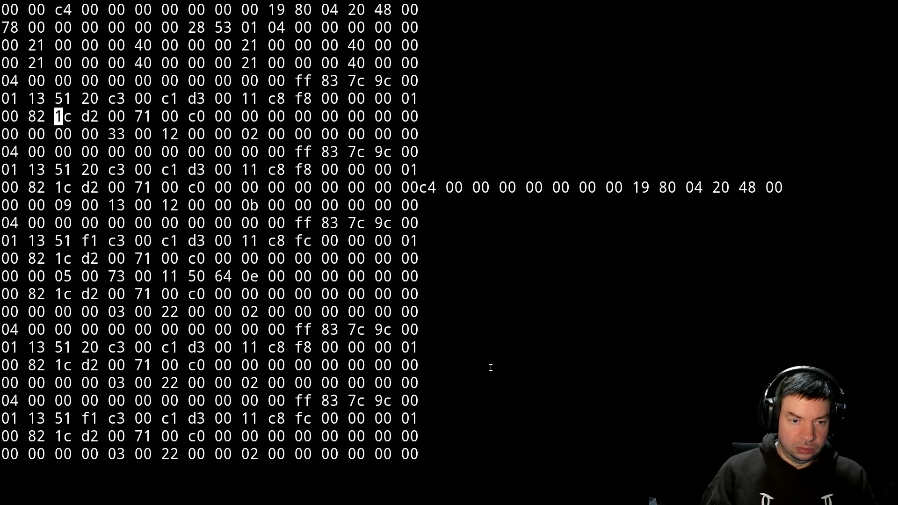
Step: In the JTAG terminal, rerun svf ecp5_top.svf and check it programmed with 0 errors
{"action": "key", "text": "alt+Tab"}
{"action": "key", "text": "Up"}
{"action": "key", "text": "Return"}
{"action": "key", "text": "alt+Tab"}
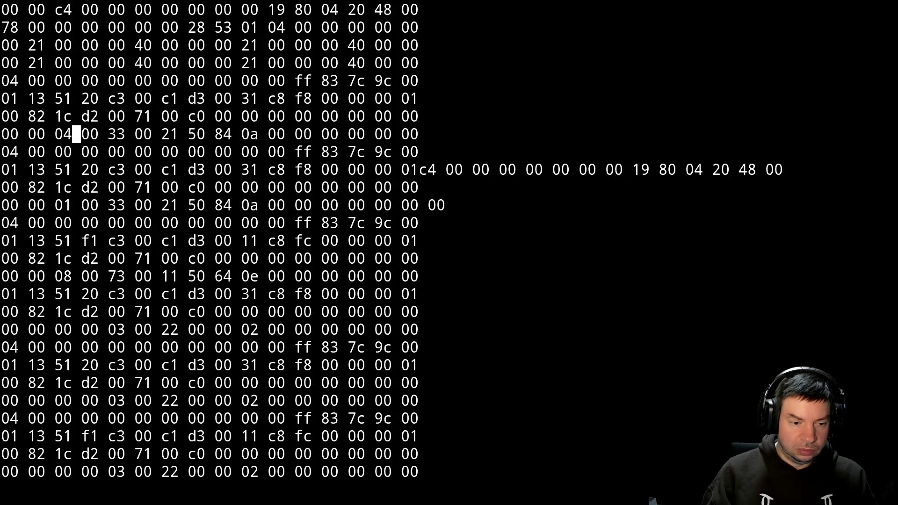
{"action": "key", "text": "alt+Tab"}
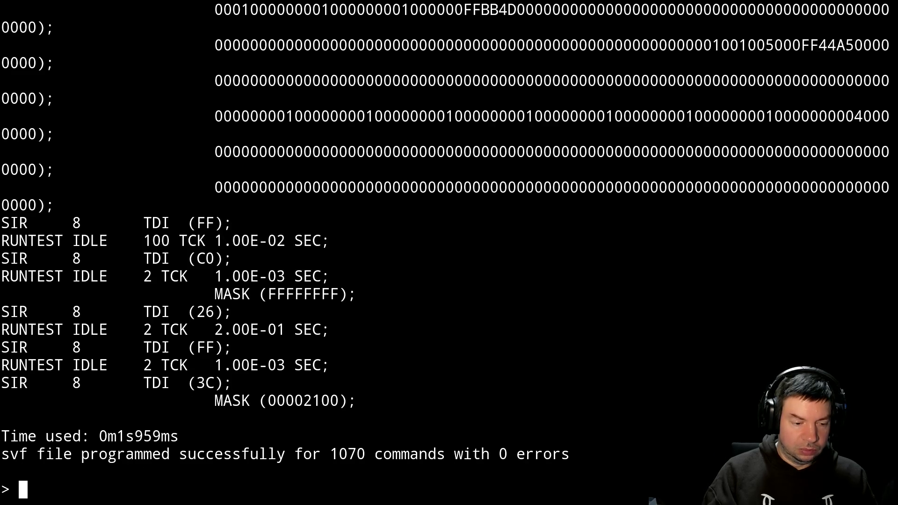
Step: Switch back to the terminal showing the received-bytes hex dump
{"action": "key", "text": "alt+Tab"}
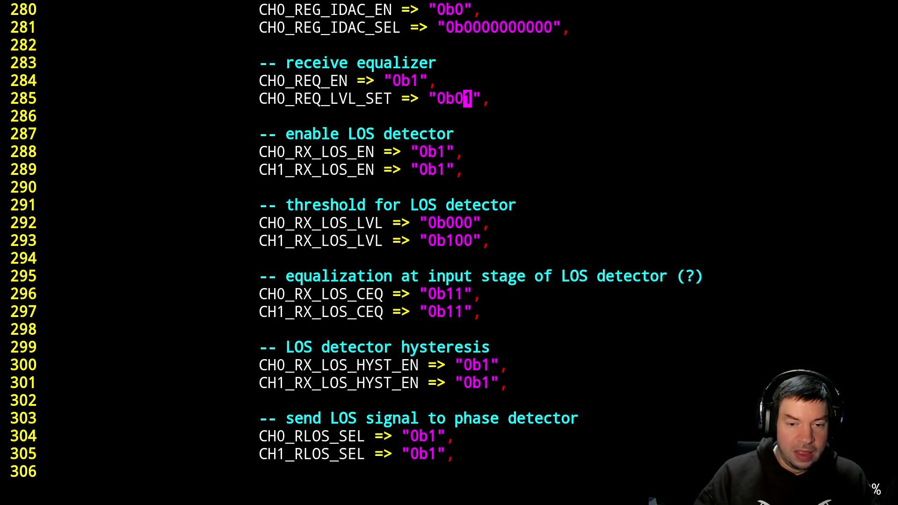
Step: Revert CH0_REQ_LVL_SET on line 285 to 0b00 and write pcie.vhdl
{"action": "key", "text": "Down"}
{"action": "key", "text": "Down"}
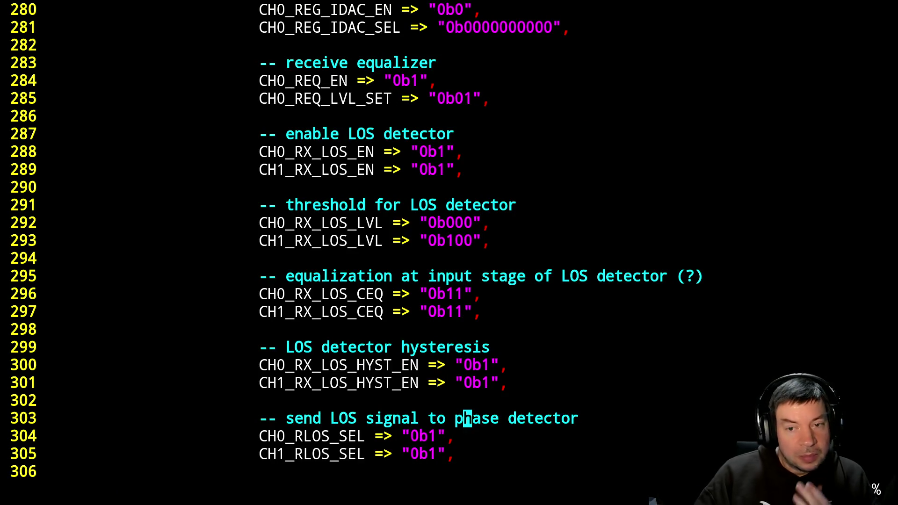
{"action": "key", "text": "Up"}
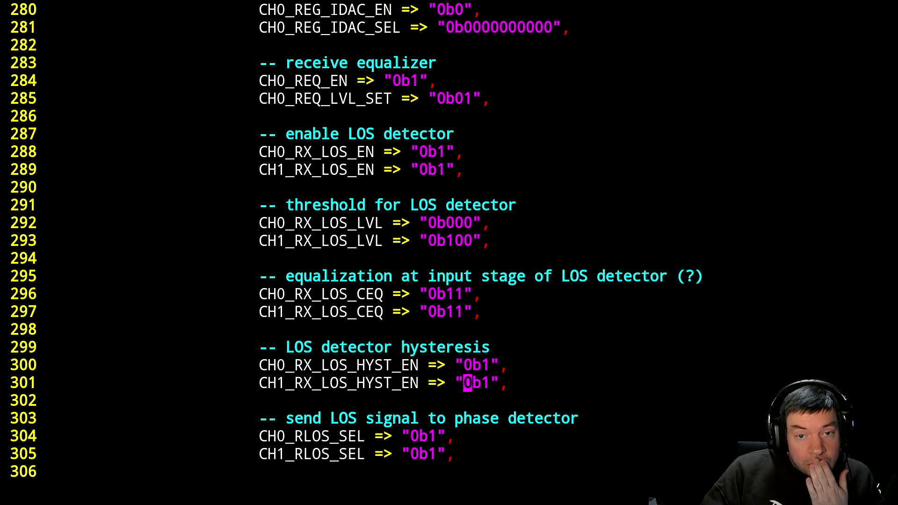
{"action": "key", "text": "Up"}
{"action": "key", "text": "Up"}
{"action": "key", "text": "Up"}
{"action": "key", "text": "Up"}
{"action": "key", "text": "Up"}
{"action": "key", "text": "Up"}
{"action": "key", "text": "Down"}
{"action": "key", "text": "Down"}
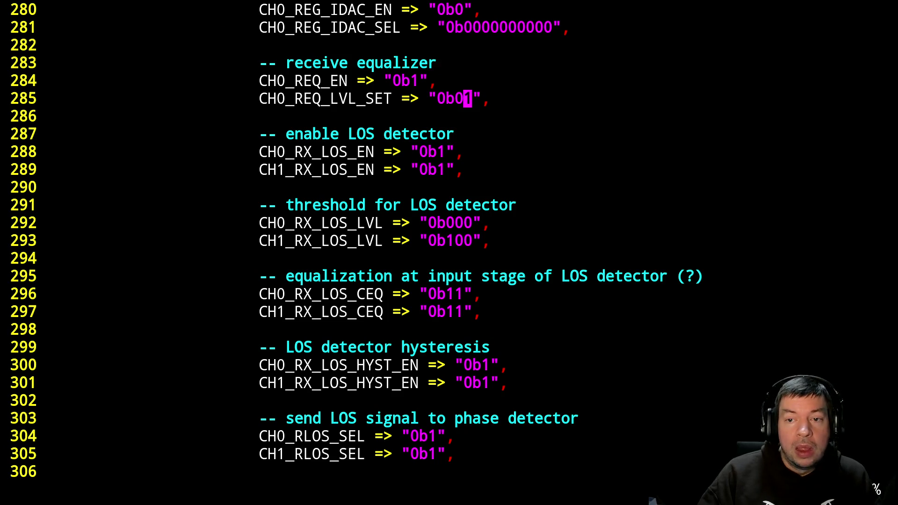
{"action": "type", "text": ":w"}
{"action": "key", "text": "Return"}
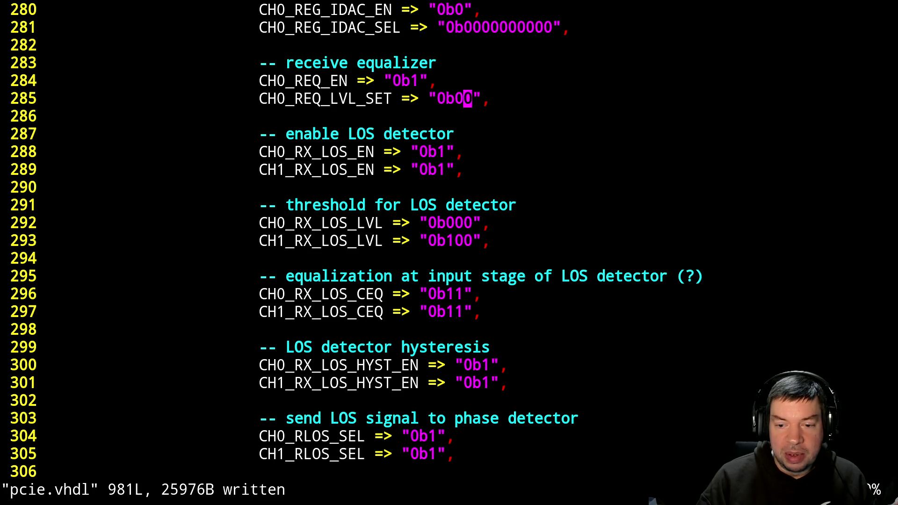
{"action": "key", "text": "ctrl+b"}
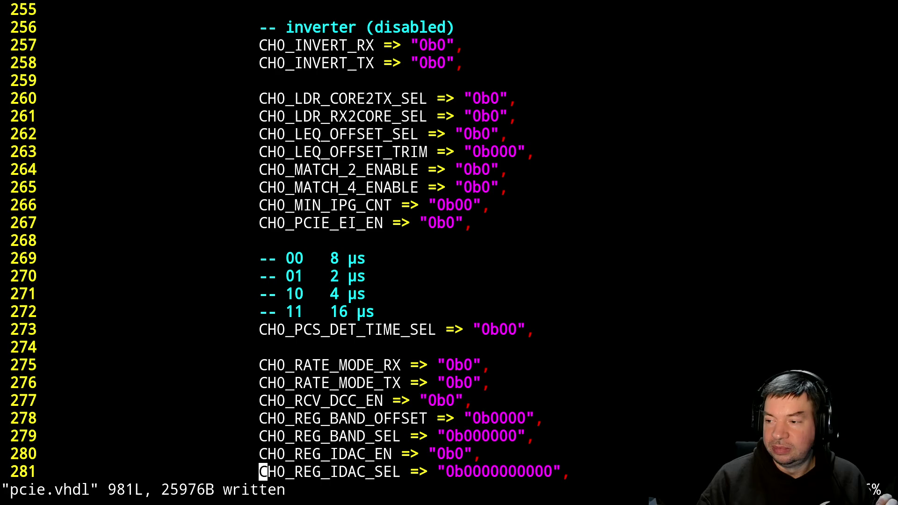
Step: Page through the channel settings to reach the first CH1_TDRV line at 448
{"action": "key", "text": "ctrl+b"}
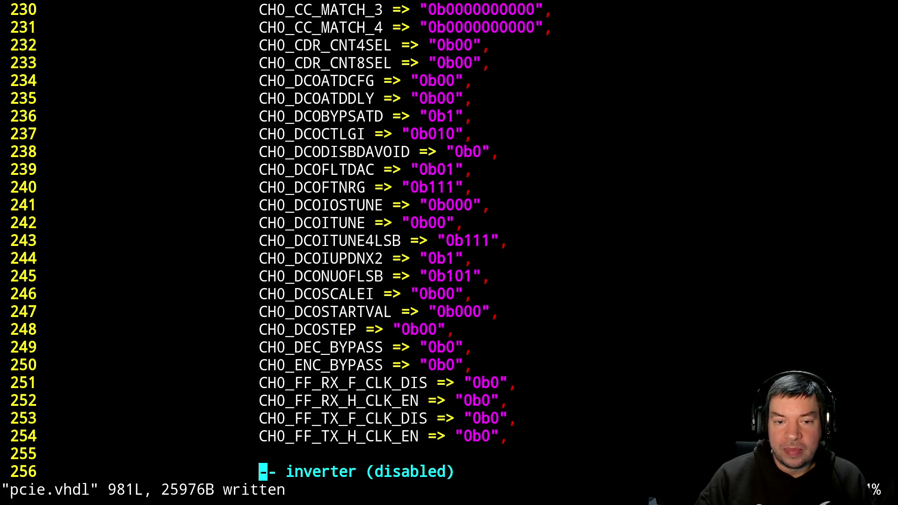
{"action": "key", "text": "ctrl+b"}
{"action": "key", "text": "ctrl+f"}
{"action": "key", "text": "ctrl+f"}
{"action": "key", "text": "ctrl+f"}
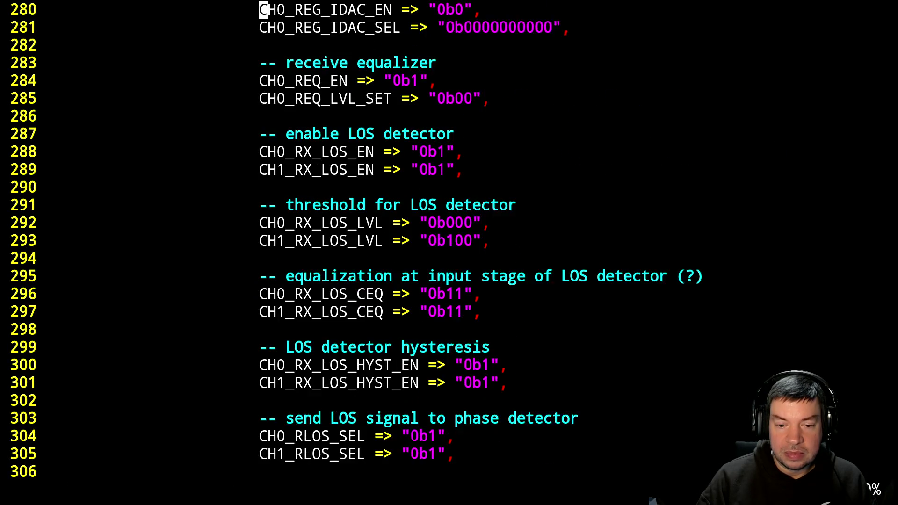
{"action": "key", "text": "ctrl+f"}
{"action": "key", "text": "ctrl+f"}
{"action": "key", "text": "ctrl+f"}
{"action": "key", "text": "ctrl+b"}
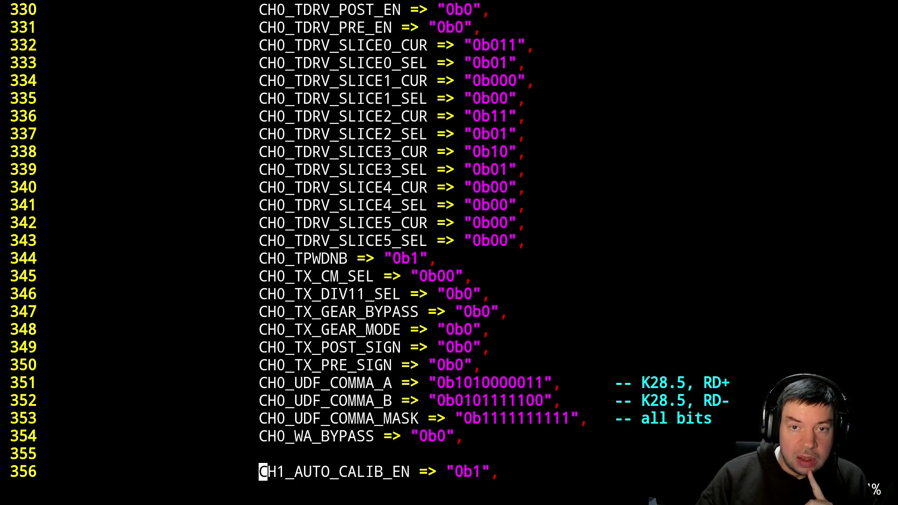
{"action": "key", "text": "ctrl+f"}
{"action": "key", "text": "ctrl+f"}
{"action": "key", "text": "ctrl+f"}
{"action": "key", "text": "ctrl+f"}
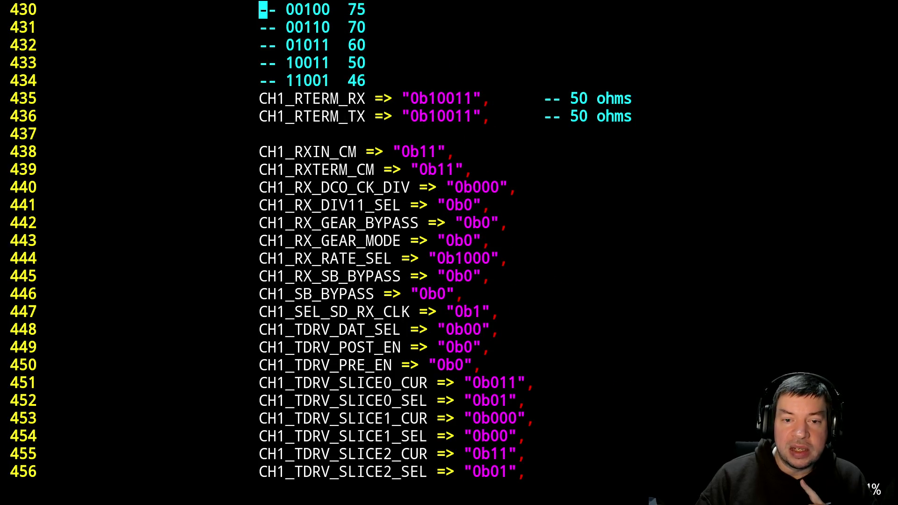
{"action": "key", "text": "ctrl+f"}
{"action": "key", "text": "ctrl+b"}
{"action": "key", "text": "j"}
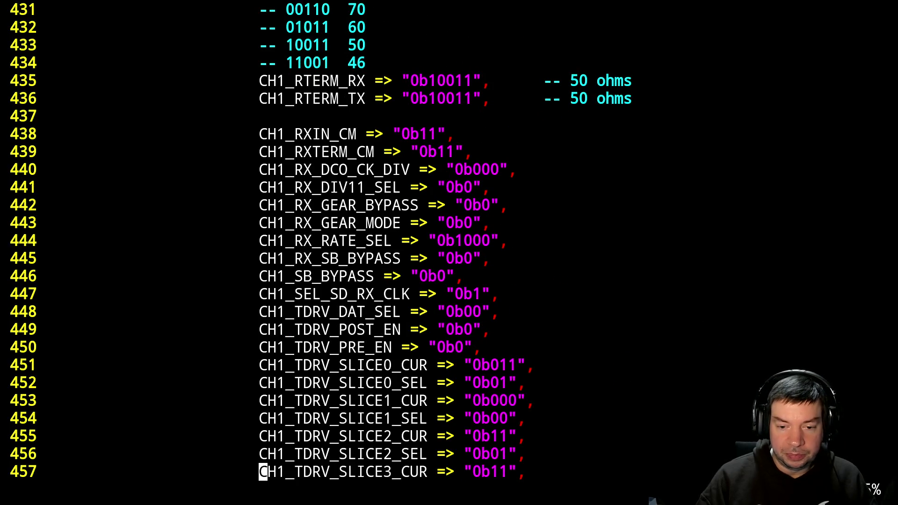
{"action": "key", "text": "k"}
{"action": "key", "text": "k"}
{"action": "key", "text": "k"}
Step: Yank the 15 CH1 transmit-driver lines 448–462, TDRV_DAT_SEL through TDRV_SLICE5_SEL
{"action": "key", "text": "shift+v"}
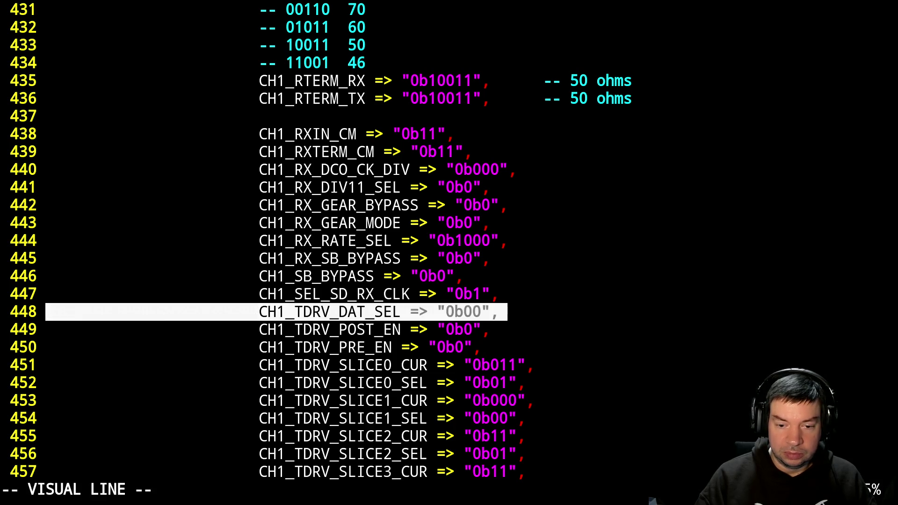
{"action": "key", "text": "j"}
{"action": "key", "text": "j"}
{"action": "key", "text": "j"}
{"action": "key", "text": "j"}
{"action": "key", "text": "j"}
{"action": "key", "text": "j"}
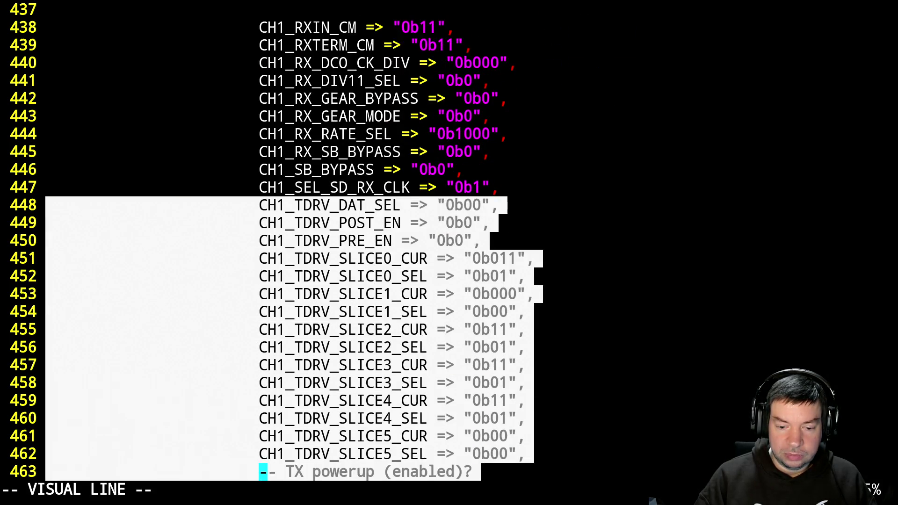
{"action": "key", "text": "y"}
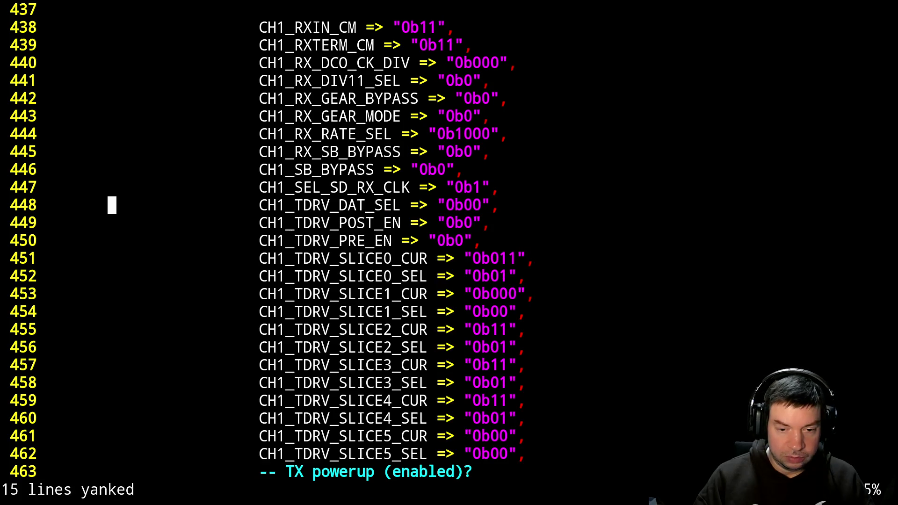
Step: Paste the copied CH1_TDRV lines below CH0_SEL_SD_RX_CLK in the CH0 block
{"action": "key", "text": "ctrl+b"}
{"action": "key", "text": "ctrl+b"}
{"action": "key", "text": "ctrl+b"}
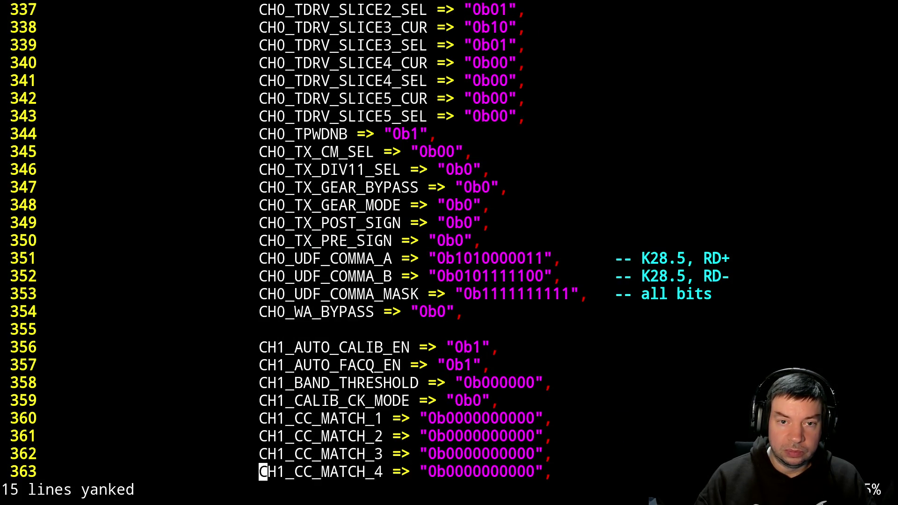
{"action": "key", "text": "ctrl+b"}
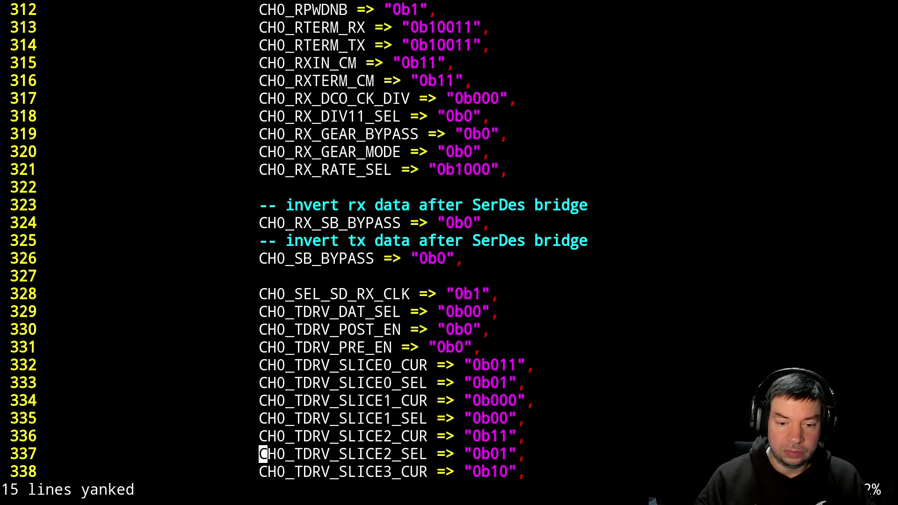
{"action": "key", "text": "k"}
{"action": "key", "text": "k"}
{"action": "key", "text": "k"}
{"action": "key", "text": "p"}
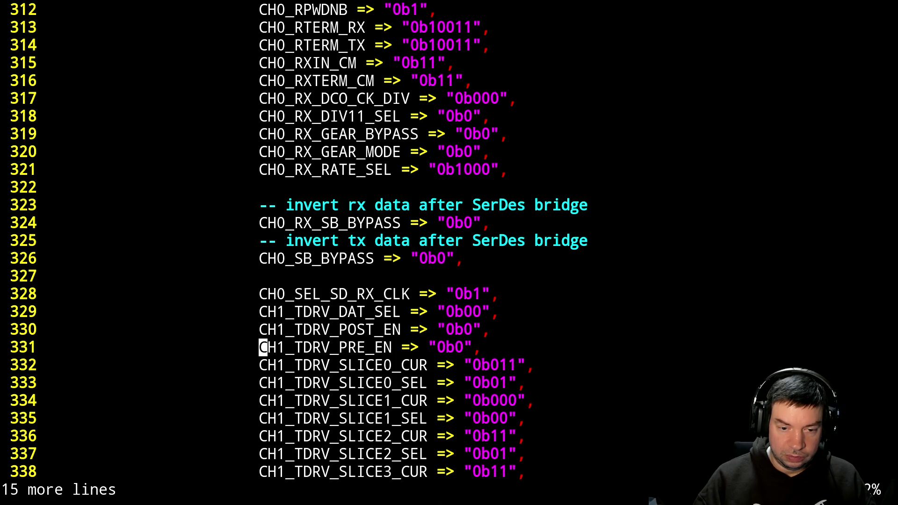
Step: Delete the 15 old CH0_TDRV setting lines 344–358
{"action": "key", "text": "j"}
{"action": "key", "text": "j"}
{"action": "key", "text": "j"}
{"action": "key", "text": "j"}
{"action": "key", "text": "j"}
{"action": "key", "text": "j"}
{"action": "key", "text": "k"}
{"action": "key", "text": "k"}
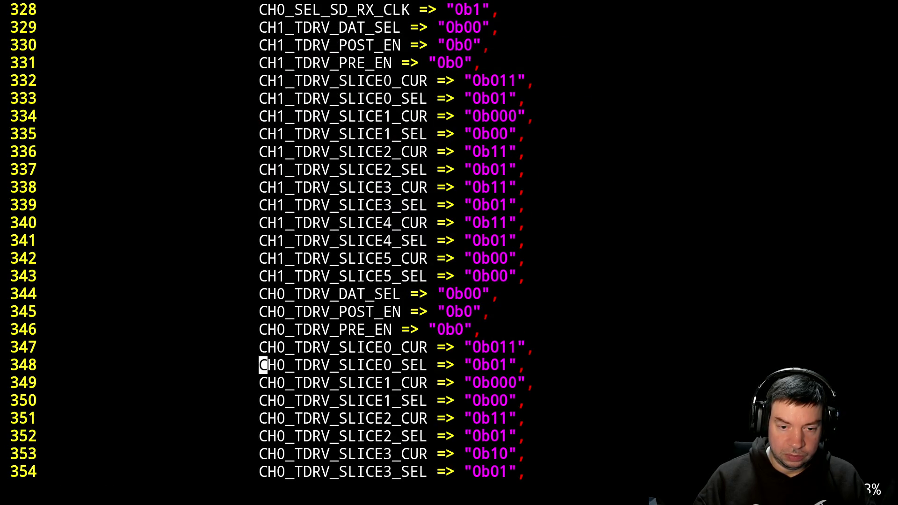
{"action": "key", "text": "k"}
{"action": "key", "text": "k"}
{"action": "key", "text": "k"}
{"action": "key", "text": "shift+v"}
{"action": "key", "text": "j"}
{"action": "key", "text": "j"}
{"action": "key", "text": "j"}
{"action": "key", "text": "j"}
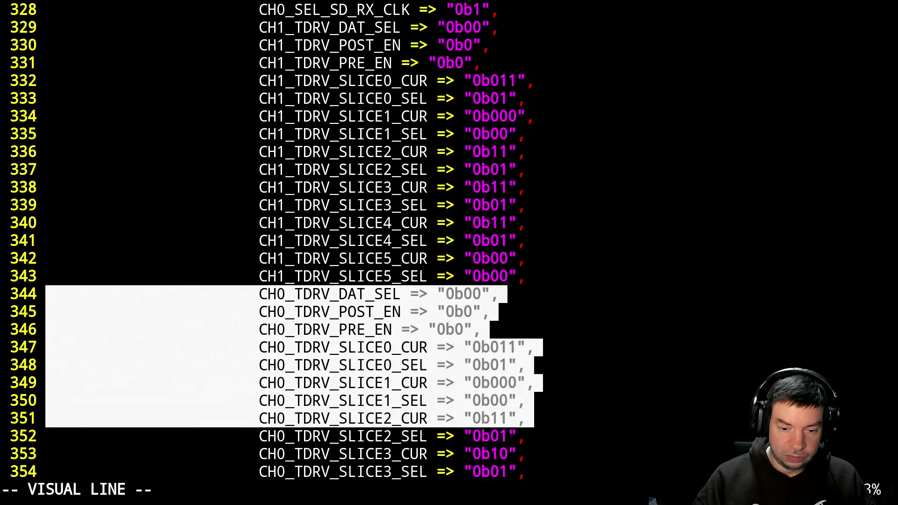
{"action": "key", "text": "j"}
{"action": "key", "text": "j"}
{"action": "key", "text": "j"}
{"action": "key", "text": "j"}
{"action": "key", "text": "k"}
{"action": "key", "text": "d"}
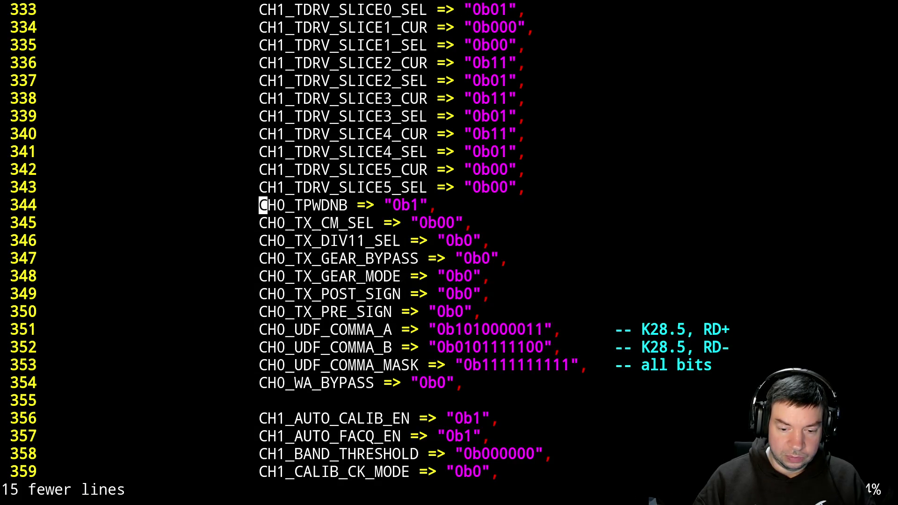
Step: Block-select the channel digit on lines 329–343 and change CH1 to CH0
{"action": "key", "text": "k"}
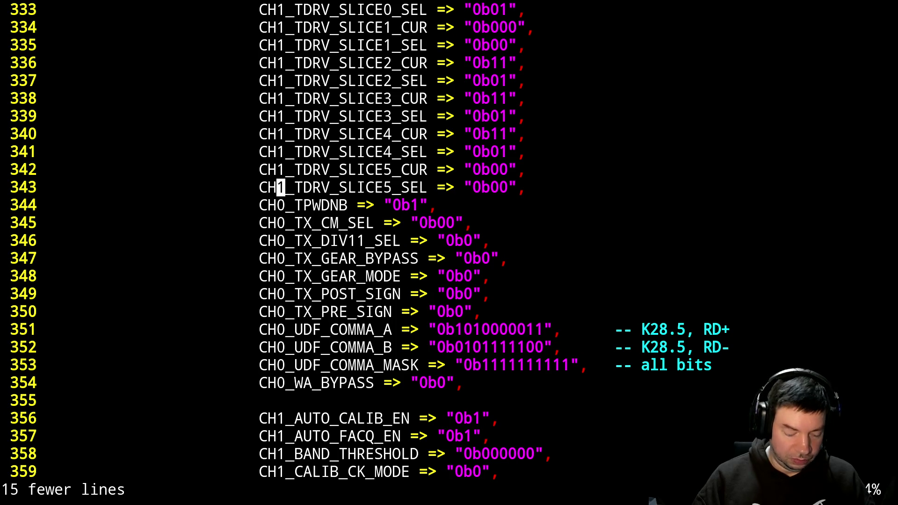
{"action": "key", "text": "ctrl+v"}
{"action": "key", "text": "k"}
{"action": "key", "text": "k"}
{"action": "key", "text": "k"}
{"action": "key", "text": "k"}
{"action": "key", "text": "k"}
{"action": "key", "text": "k"}
{"action": "key", "text": "k"}
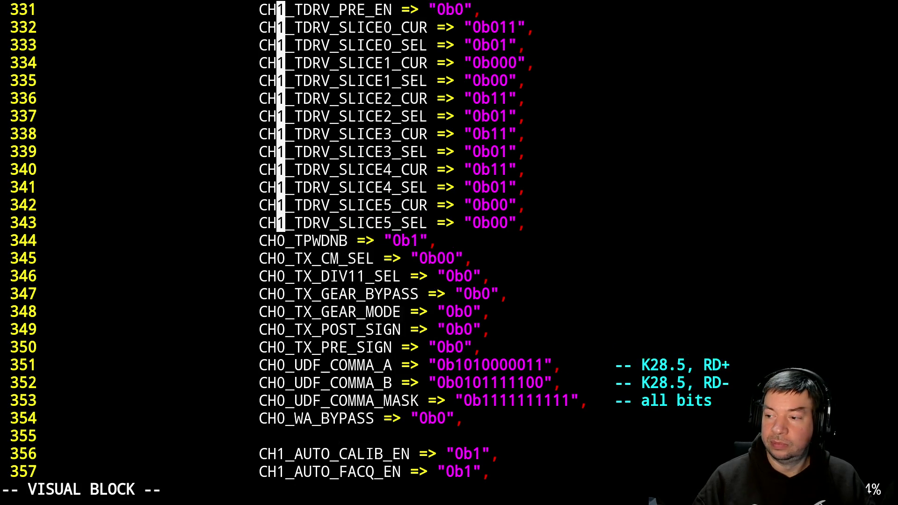
{"action": "key", "text": "k"}
{"action": "key", "text": "k"}
{"action": "key", "text": "k"}
{"action": "key", "text": "k"}
{"action": "key", "text": "k"}
{"action": "key", "text": "k"}
{"action": "key", "text": "j"}
{"action": "key", "text": "j"}
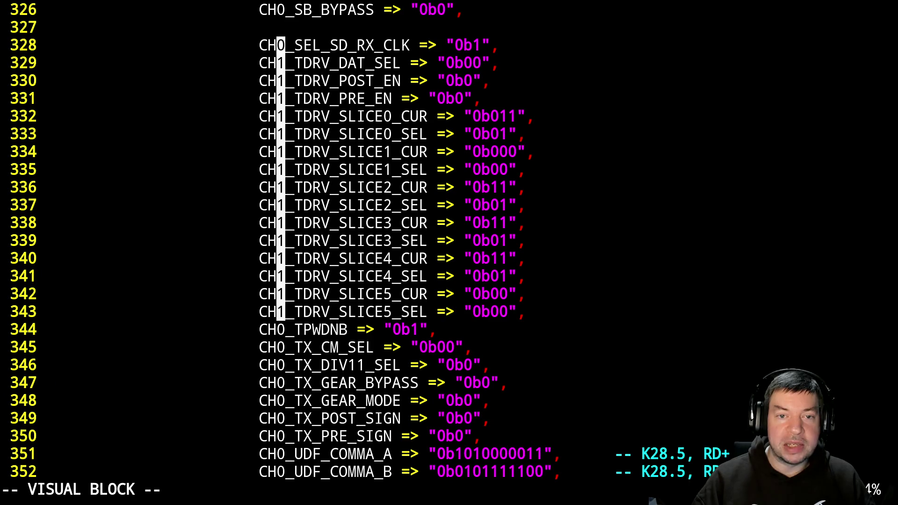
{"action": "key", "text": "ctrl+x"}
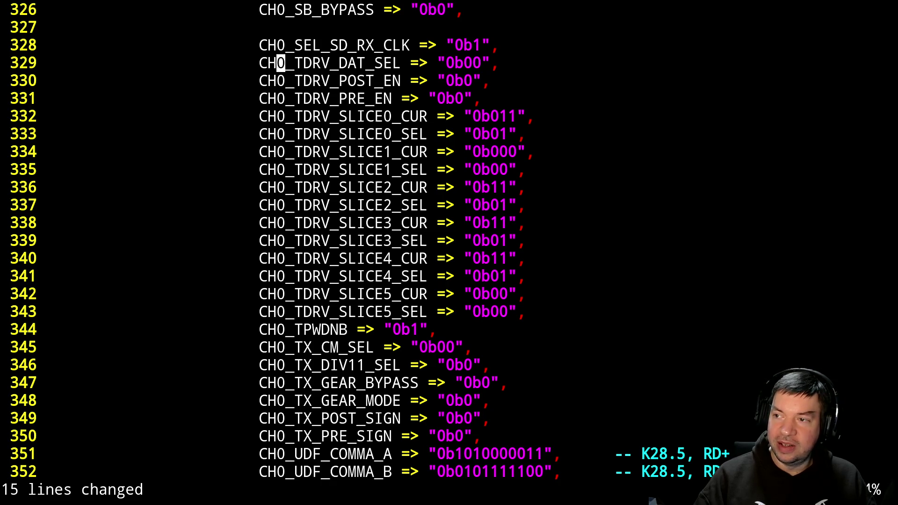
{"action": "key", "text": "Down"}
{"action": "key", "text": "Down"}
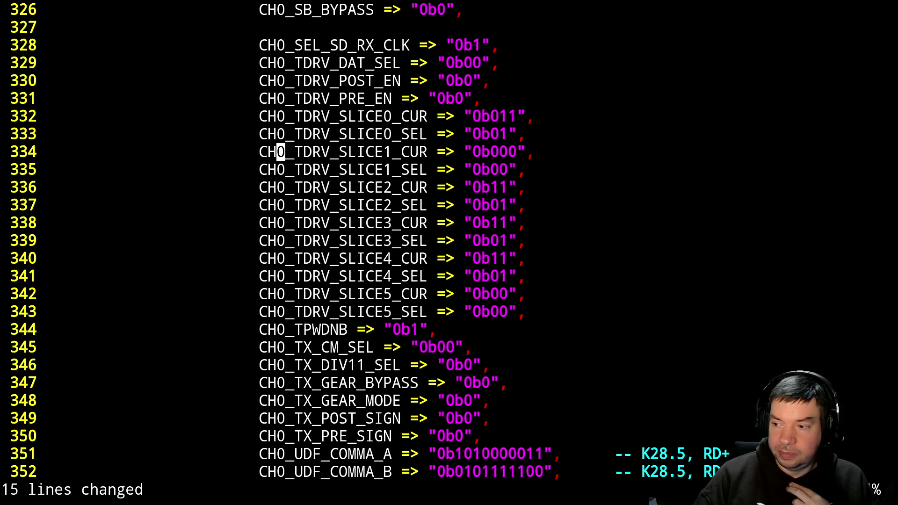
{"action": "key", "text": "ctrl+f"}
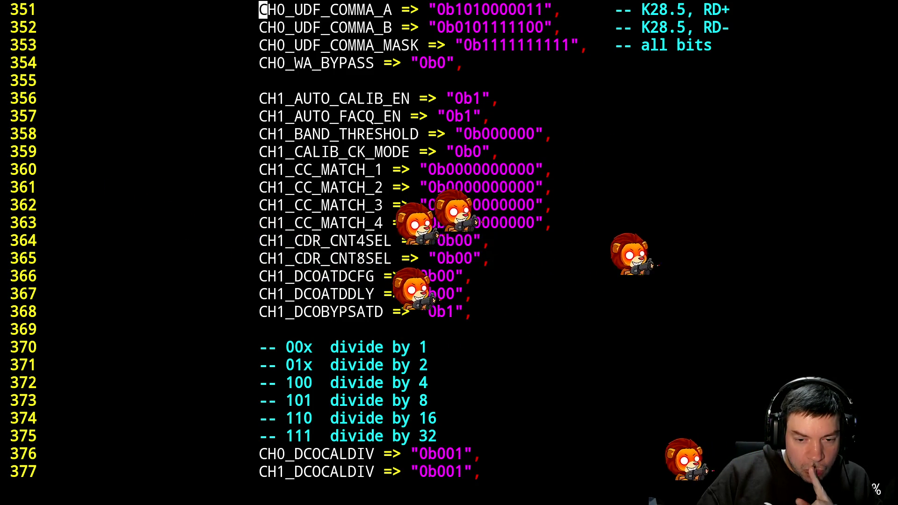
{"action": "key", "text": "ctrl+f"}
{"action": "key", "text": "ctrl+f"}
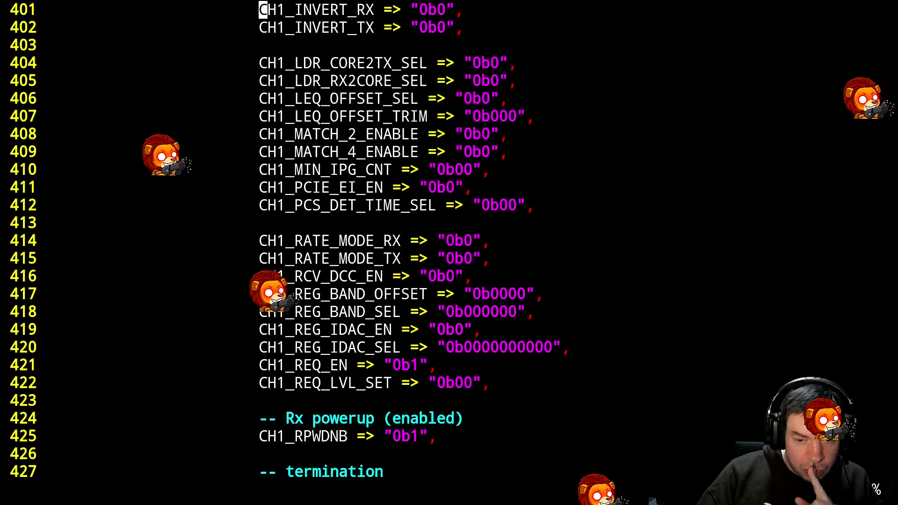
{"action": "key", "text": "ctrl+f"}
{"action": "key", "text": "ctrl+f"}
{"action": "key", "text": "ctrl+f"}
{"action": "key", "text": "ctrl+f"}
{"action": "key", "text": "ctrl+f"}
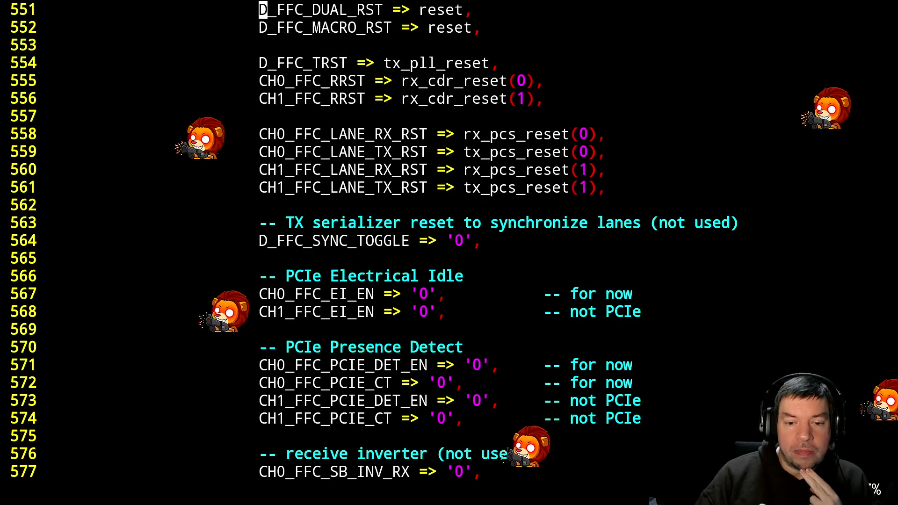
{"action": "key", "text": "ctrl+f"}
{"action": "key", "text": "ctrl+f"}
{"action": "key", "text": "ctrl+f"}
{"action": "key", "text": "ctrl+f"}
{"action": "key", "text": "ctrl+f"}
{"action": "key", "text": "ctrl+f"}
{"action": "key", "text": "ctrl+f"}
{"action": "key", "text": "ctrl+f"}
{"action": "key", "text": "ctrl+f"}
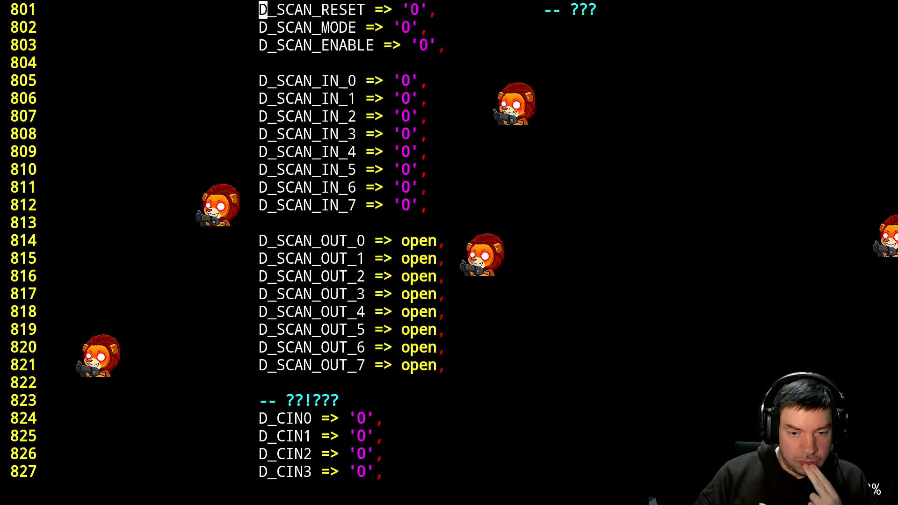
{"action": "key", "text": "ctrl+f"}
{"action": "key", "text": "ctrl+b"}
{"action": "key", "text": "ctrl+b"}
{"action": "key", "text": "ctrl+b"}
{"action": "key", "text": "ctrl+b"}
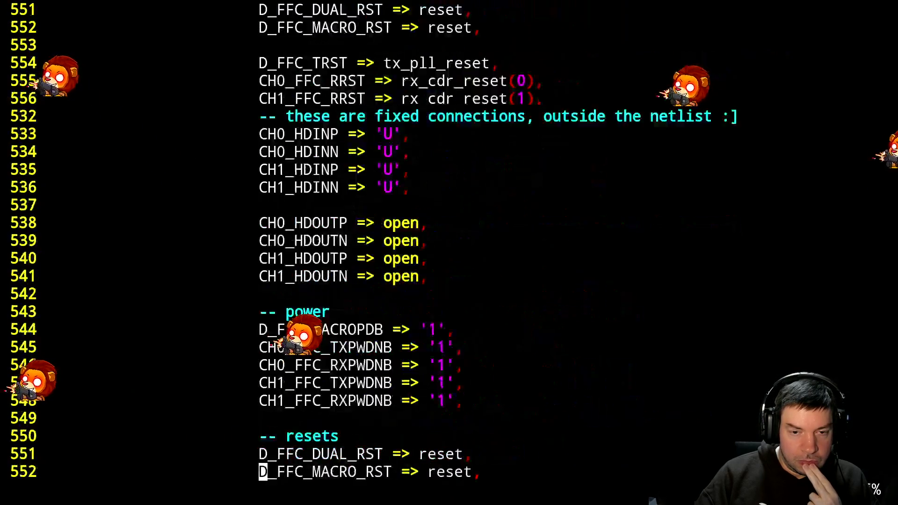
{"action": "key", "text": "ctrl+b"}
{"action": "key", "text": "ctrl+b"}
{"action": "key", "text": "ctrl+b"}
{"action": "key", "text": "ctrl+b"}
{"action": "key", "text": "ctrl+b"}
{"action": "key", "text": "ctrl+b"}
{"action": "key", "text": "ctrl+f"}
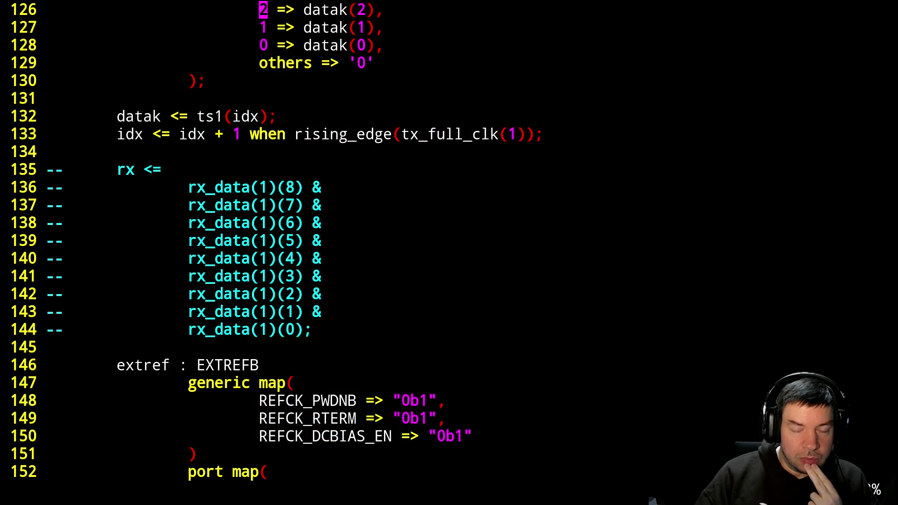
Step: Delete the tx_data(0) zero assignment and add 'for c in ch generate' above line 118
{"action": "key", "text": "k"}
{"action": "key", "text": "k"}
{"action": "key", "text": "k"}
{"action": "key", "text": "k"}
{"action": "key", "text": "k"}
{"action": "key", "text": "k"}
{"action": "key", "text": "k"}
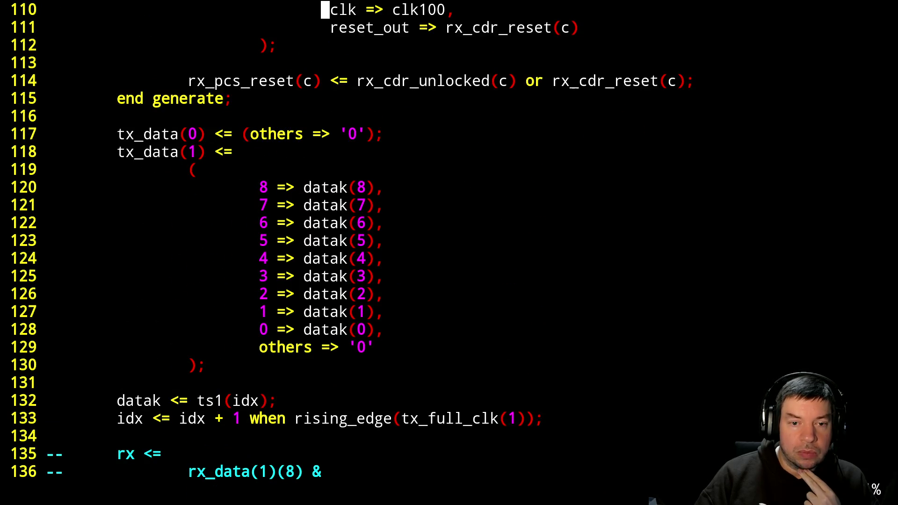
{"action": "key", "text": "j"}
{"action": "key", "text": "j"}
{"action": "key", "text": "j"}
{"action": "key", "text": "j"}
{"action": "key", "text": "j"}
{"action": "key", "text": "j"}
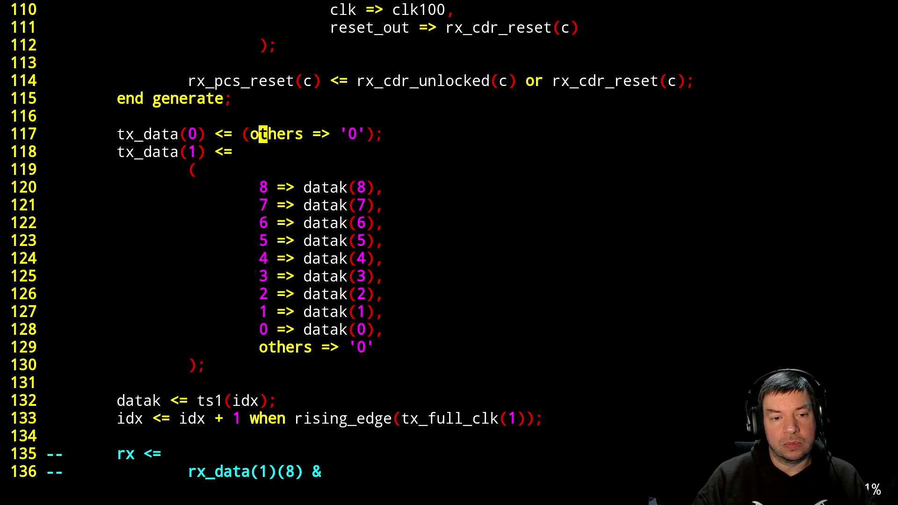
{"action": "key", "text": "d"}
{"action": "key", "text": "d"}
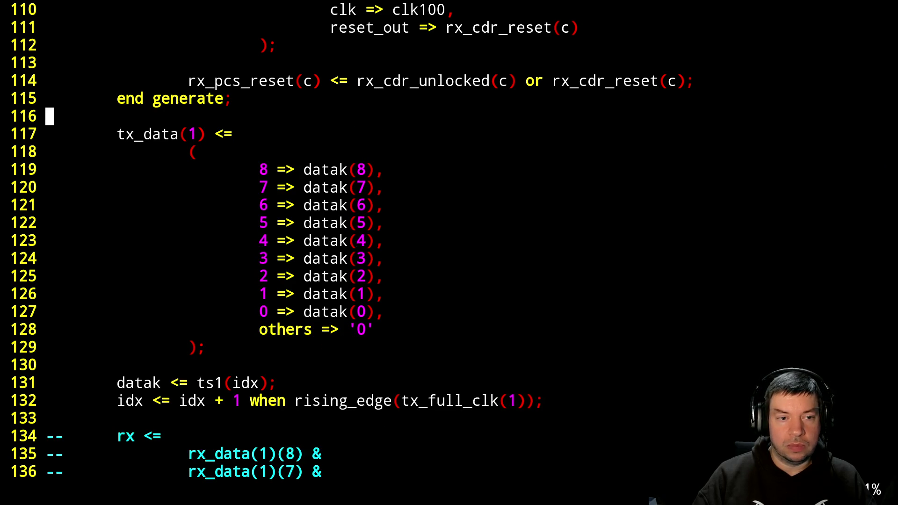
{"action": "key", "text": "o"}
{"action": "key", "text": "Tab"}
{"action": "type", "text": "for"}
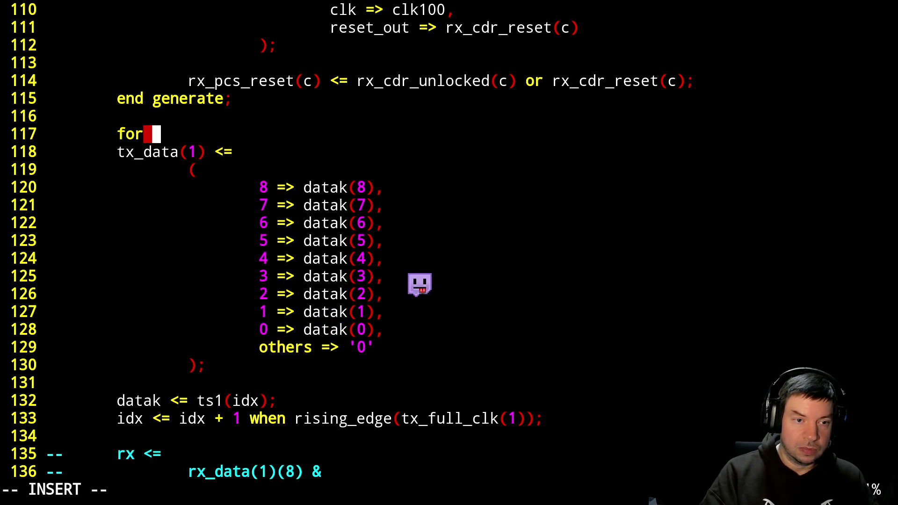
{"action": "type", "text": " x"}
{"action": "key", "text": "BackSpace"}
{"action": "type", "text": "c in"}
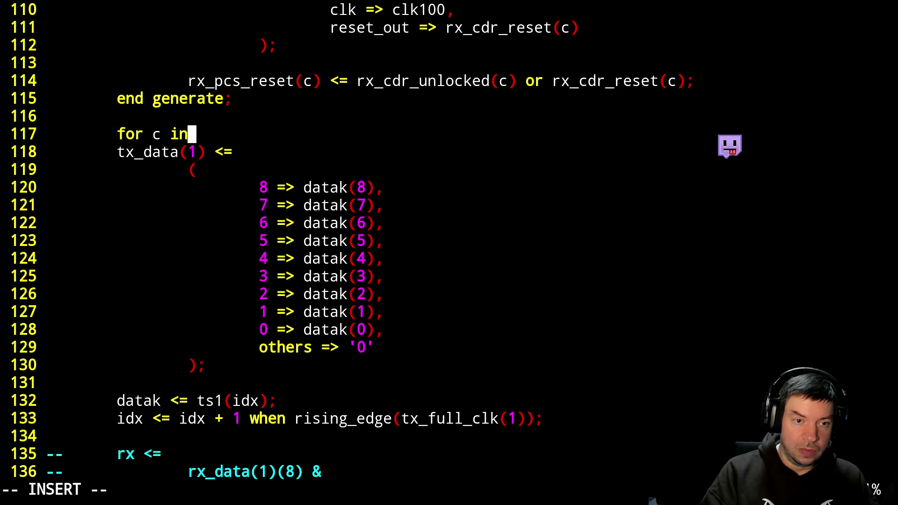
{"action": "type", "text": " ch genera"}
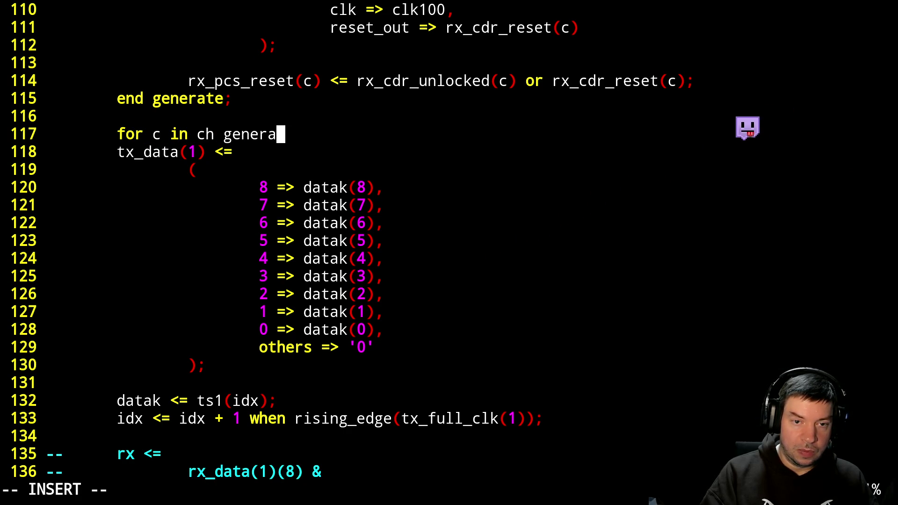
{"action": "type", "text": "te"}
{"action": "key", "text": "Escape"}
{"action": "key", "text": "j"}
Step: Indent the tx_data(1), datak and idx statements and close them with 'end generate;'
{"action": "key", "text": "shift+v"}
{"action": "key", "text": "j"}
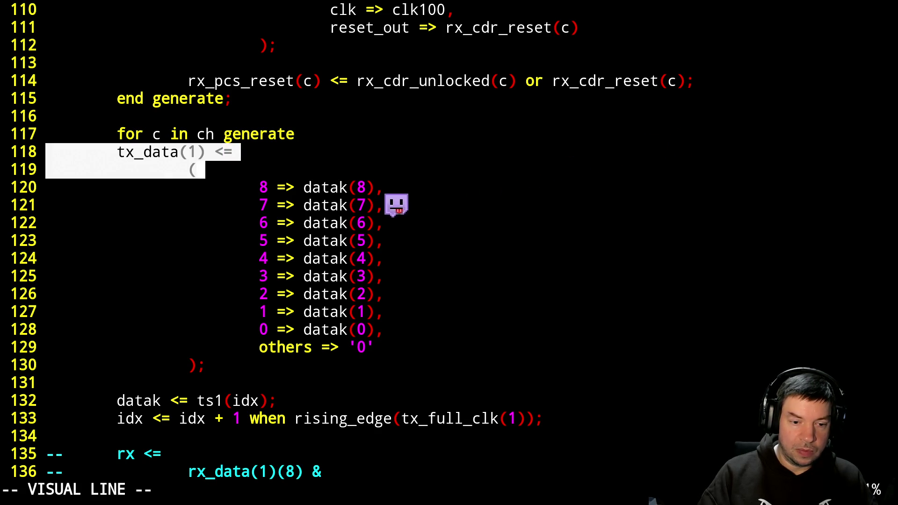
{"action": "key", "text": "j"}
{"action": "key", "text": "j"}
{"action": "key", "text": "j"}
{"action": "key", "text": "j"}
{"action": "key", "text": "j"}
{"action": "key", "text": "j"}
{"action": "key", "text": "j"}
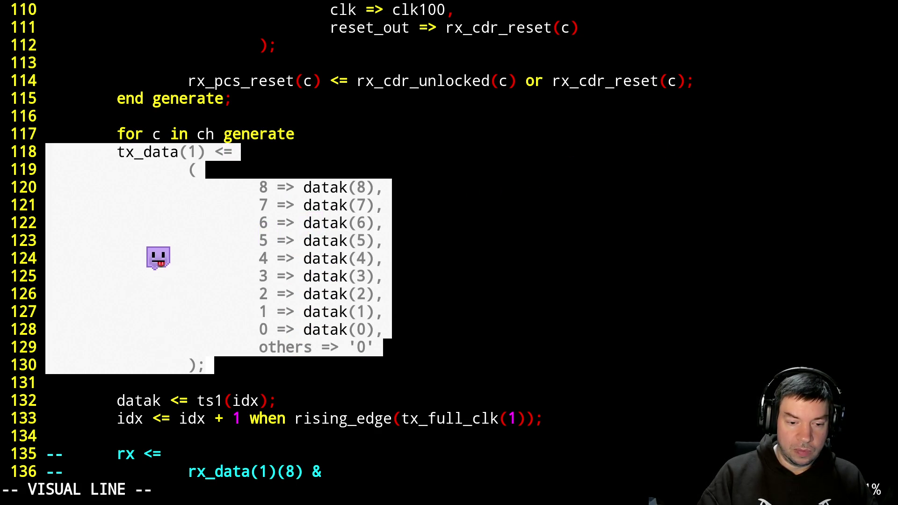
{"action": "key", "text": "j"}
{"action": "key", "text": "j"}
{"action": "key", "text": "j"}
{"action": "key", "text": "greater"}
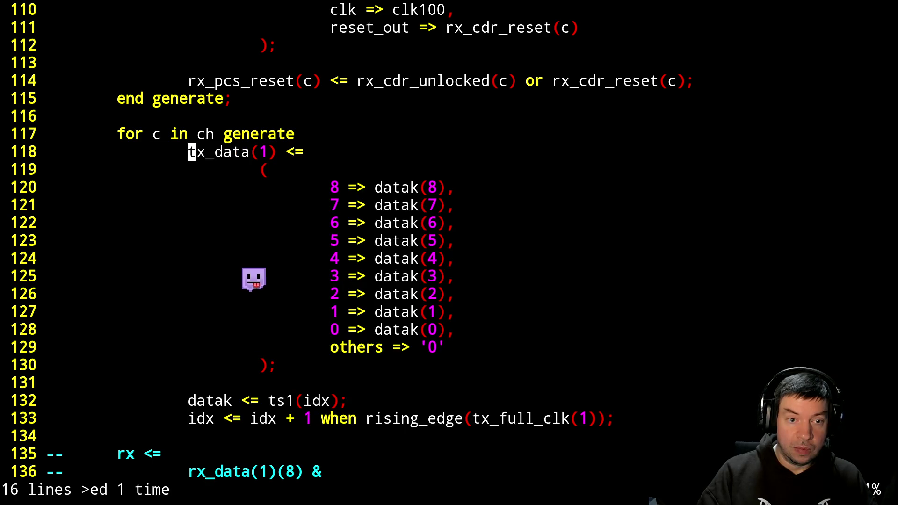
{"action": "key", "text": "j"}
{"action": "key", "text": "j"}
{"action": "key", "text": "j"}
{"action": "key", "text": "j"}
{"action": "key", "text": "j"}
{"action": "key", "text": "j"}
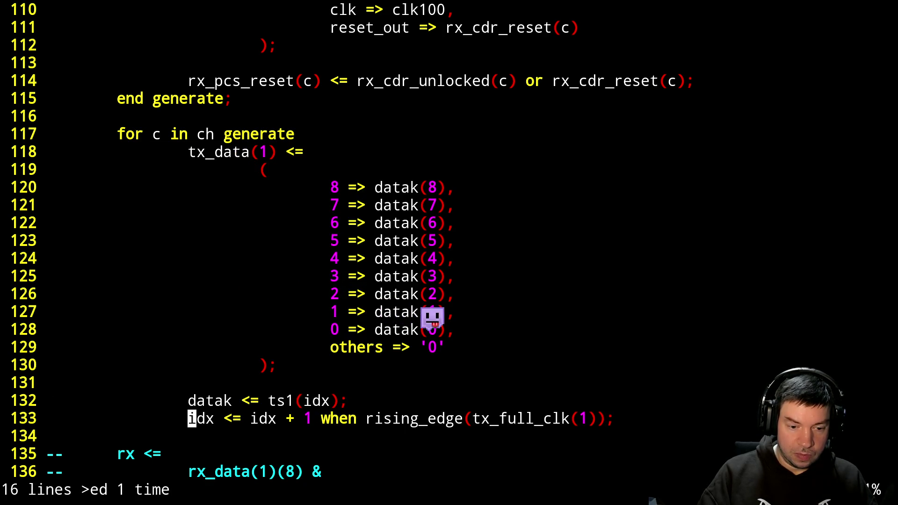
{"action": "key", "text": "o"}
{"action": "key", "text": "BackSpace"}
{"action": "type", "text": "end genera"}
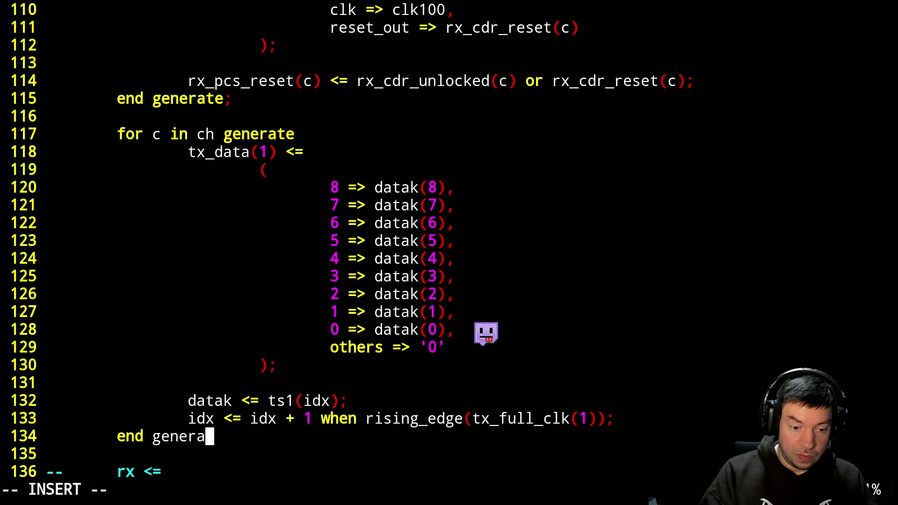
{"action": "type", "text": "te;"}
{"action": "key", "text": "Escape"}
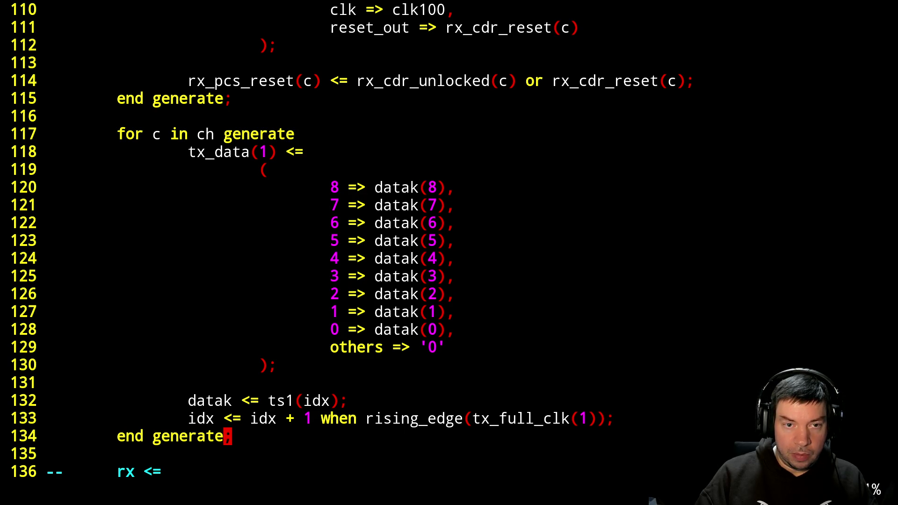
{"action": "key", "text": "j"}
{"action": "key", "text": "j"}
{"action": "key", "text": "j"}
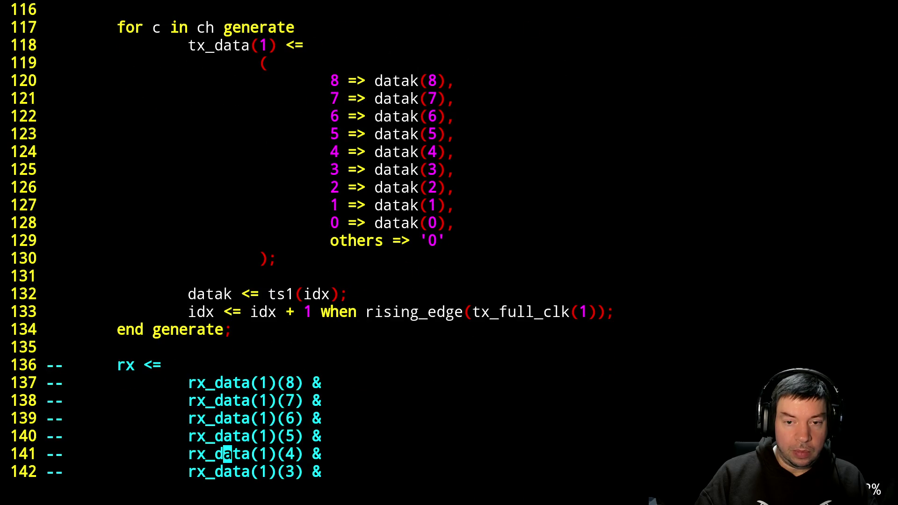
Step: Add a 'begin' line after 'for c in ch generate'
{"action": "key", "text": "k"}
{"action": "key", "text": "k"}
{"action": "key", "text": "k"}
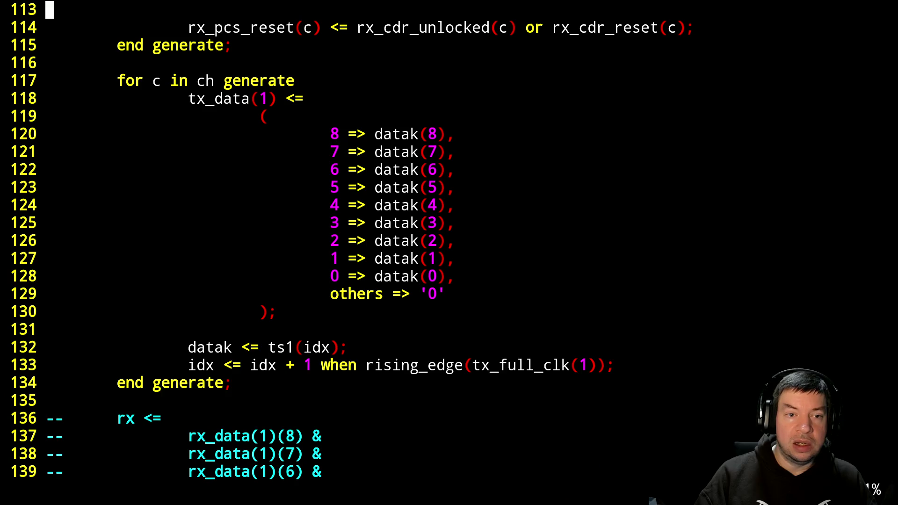
{"action": "key", "text": "k"}
{"action": "key", "text": "j"}
{"action": "key", "text": "j"}
{"action": "key", "text": "j"}
{"action": "key", "text": "j"}
{"action": "key", "text": "j"}
{"action": "key", "text": "w"}
{"action": "key", "text": "w"}
{"action": "key", "text": "w"}
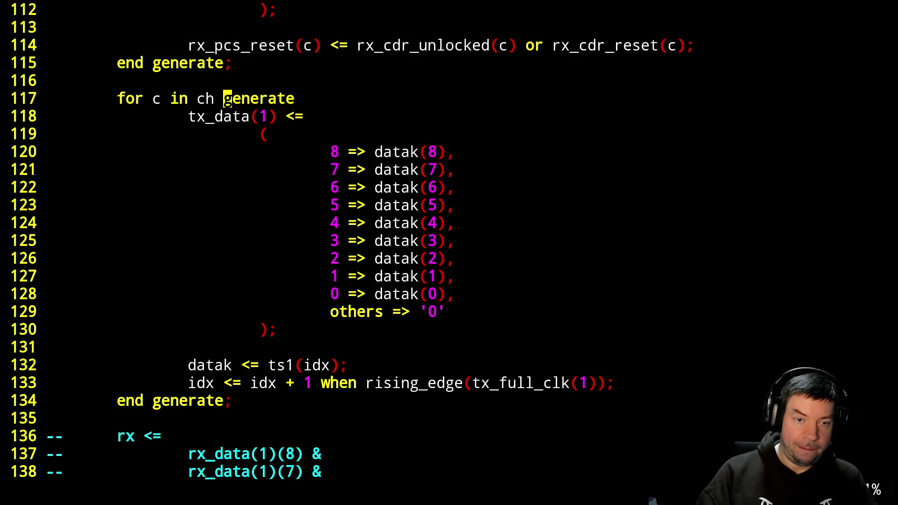
{"action": "key", "text": "o"}
{"action": "key", "text": "BackSpace"}
{"action": "type", "text": "begi"}
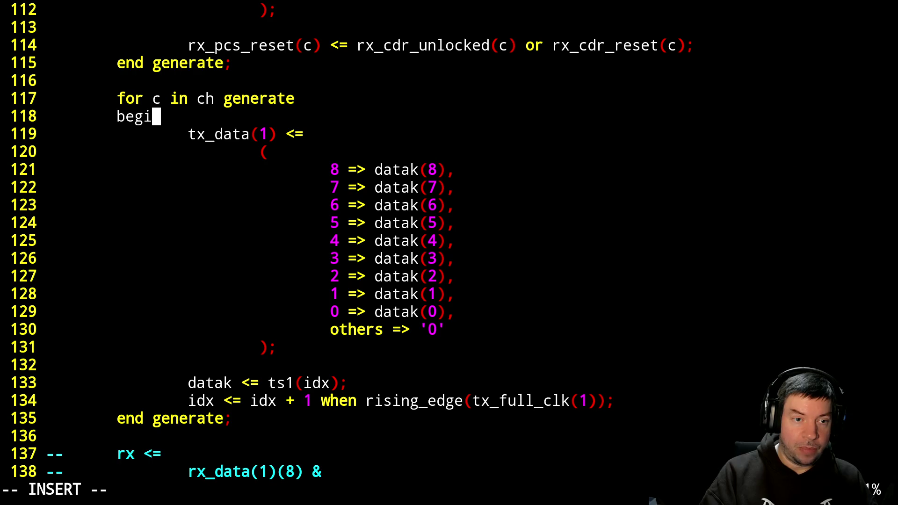
{"action": "type", "text": "n"}
{"action": "key", "text": "Escape"}
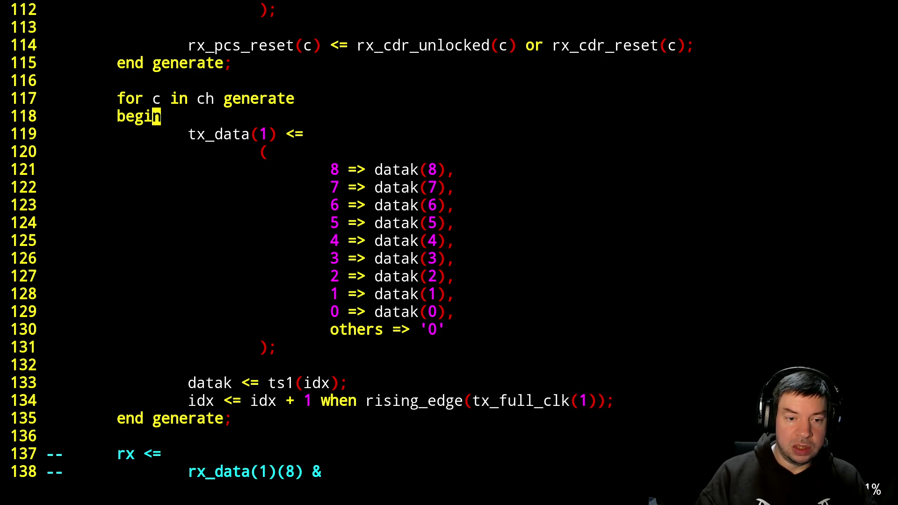
Step: Cut the idx and datak signal declarations at lines 80–83
{"action": "key", "text": "ctrl+b"}
{"action": "key", "text": "ctrl+b"}
{"action": "key", "text": "ctrl+b"}
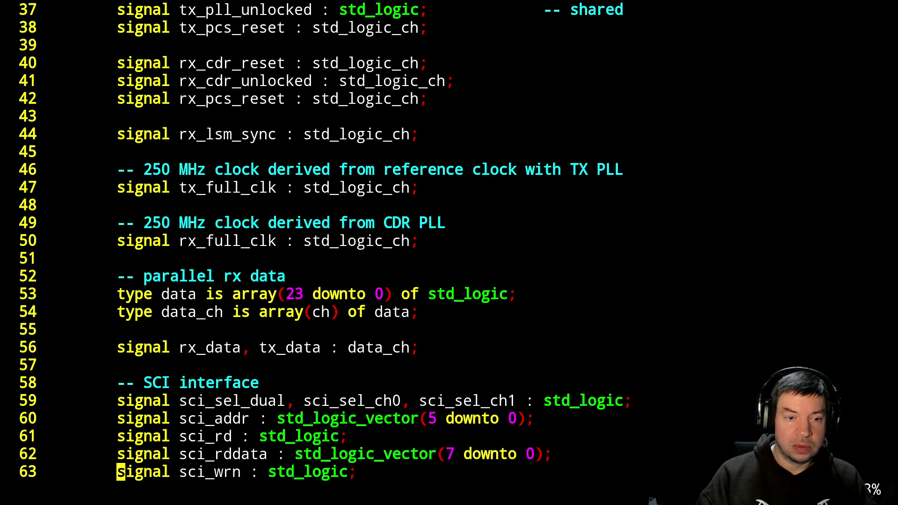
{"action": "key", "text": "ctrl+b"}
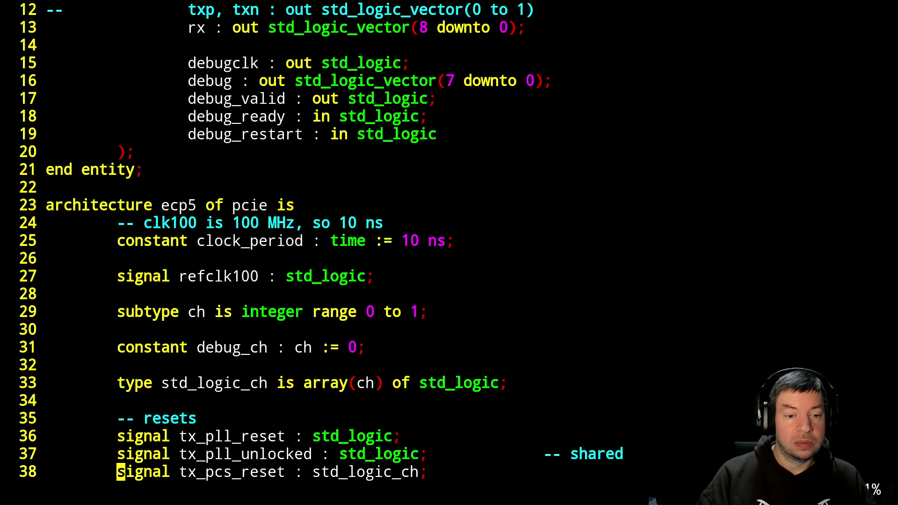
{"action": "key", "text": "ctrl+f"}
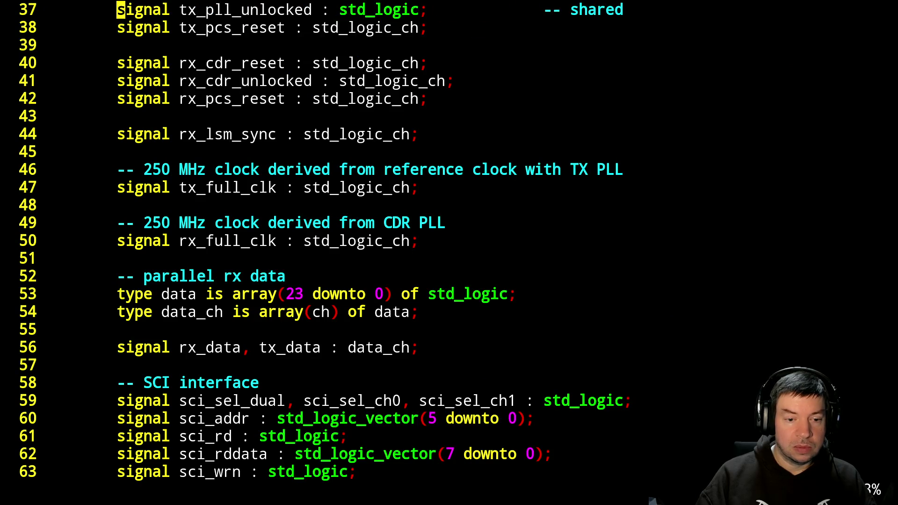
{"action": "key", "text": "ctrl+f"}
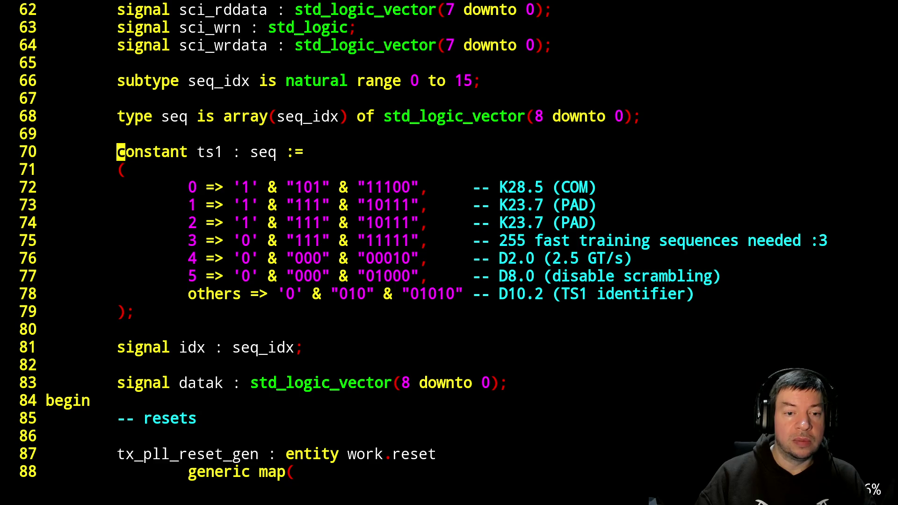
{"action": "key", "text": "j"}
{"action": "key", "text": "j"}
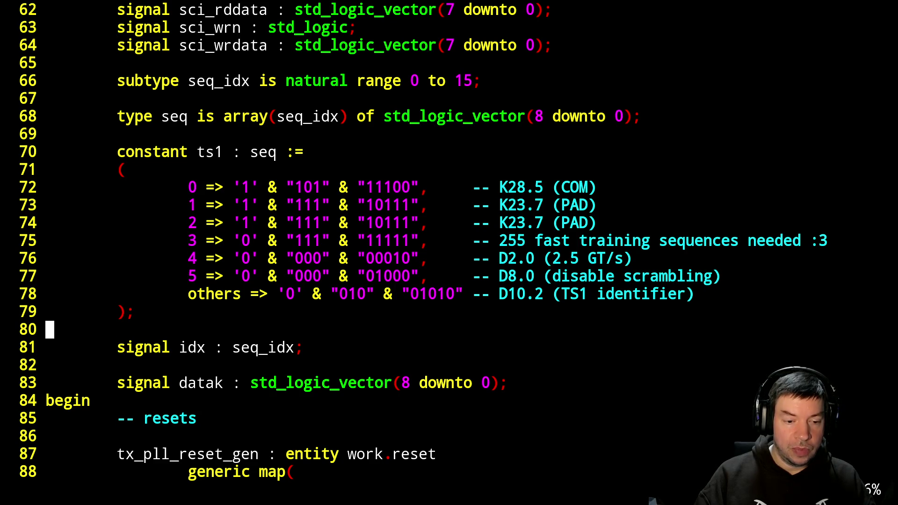
{"action": "key", "text": "shift+v"}
{"action": "key", "text": "j"}
{"action": "key", "text": "j"}
{"action": "key", "text": "j"}
{"action": "key", "text": "d"}
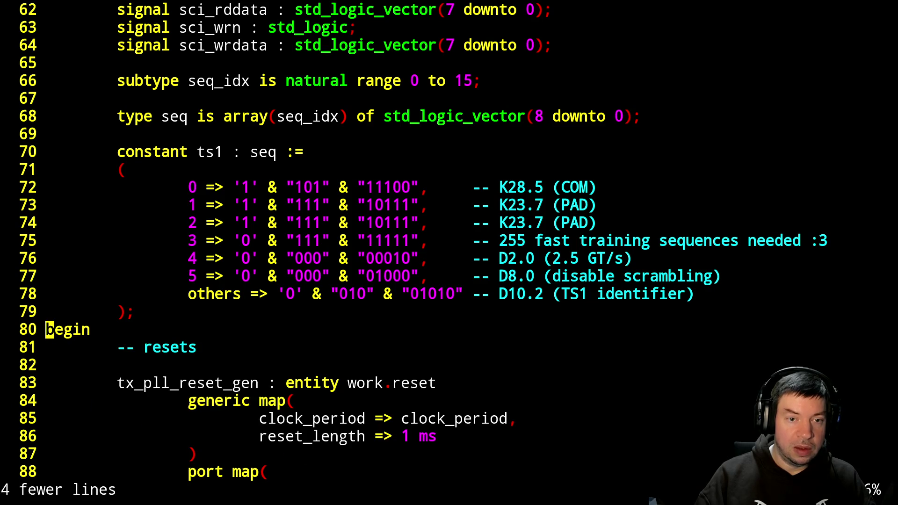
Step: Paste the declarations below line 113 inside the generate block and drop the extra blank line
{"action": "key", "text": "ctrl+f"}
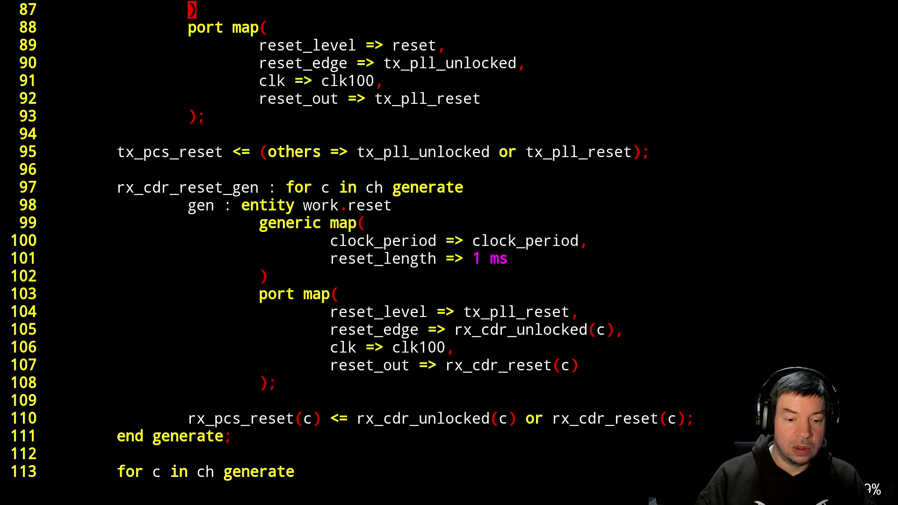
{"action": "key", "text": "ctrl+f"}
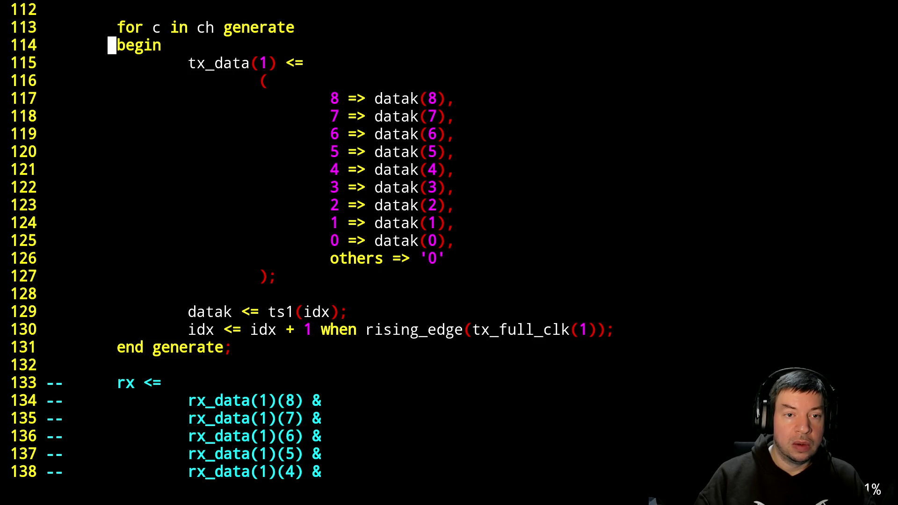
{"action": "key", "text": "p"}
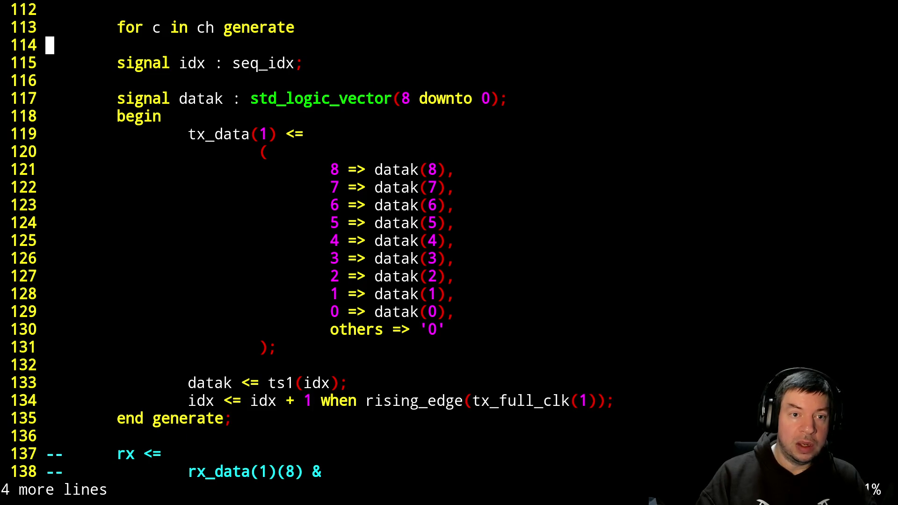
{"action": "key", "text": "k"}
{"action": "key", "text": "j"}
{"action": "key", "text": "d"}
{"action": "key", "text": "d"}
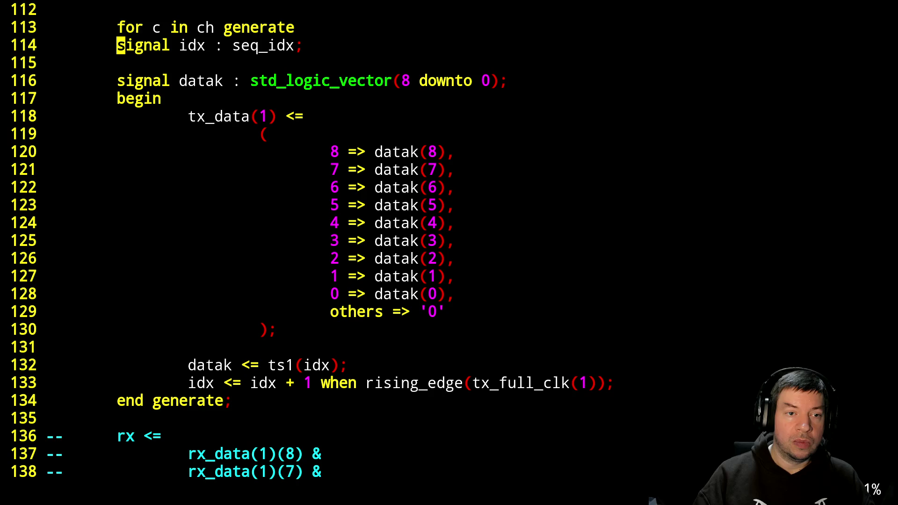
Step: Indent the moved declarations on lines 114–116 and label the generate block 'txdata : '
{"action": "key", "text": "shift+v"}
{"action": "key", "text": "j"}
{"action": "key", "text": "j"}
{"action": "key", "text": "shift+period"}
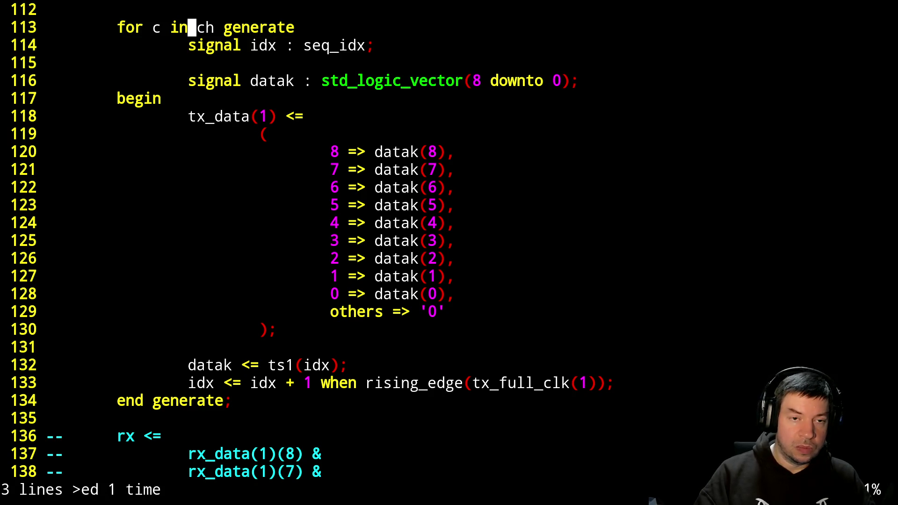
{"action": "key", "text": "shift+i"}
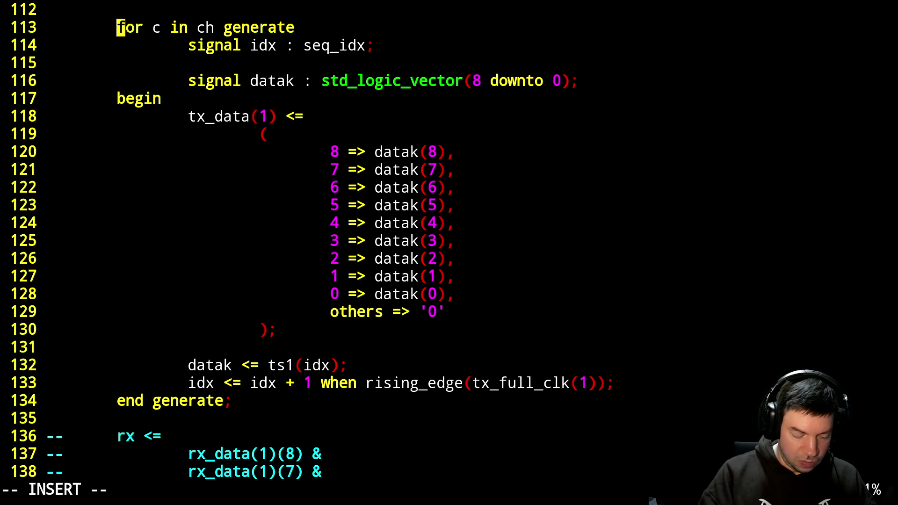
{"action": "type", "text": "txdata"}
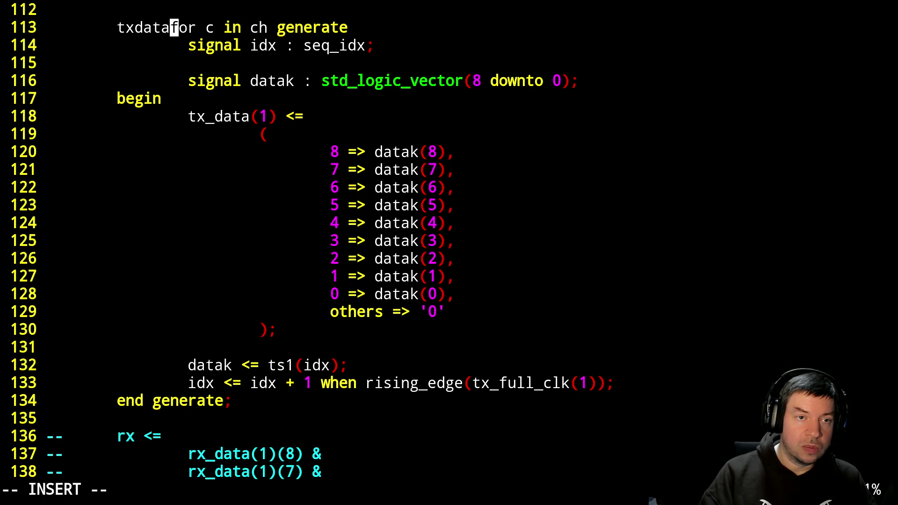
{"action": "type", "text": " :"}
{"action": "key", "text": "Escape"}
Step: Replace the 1 in tx_data(1) with the loop variable c
{"action": "key", "text": "j"}
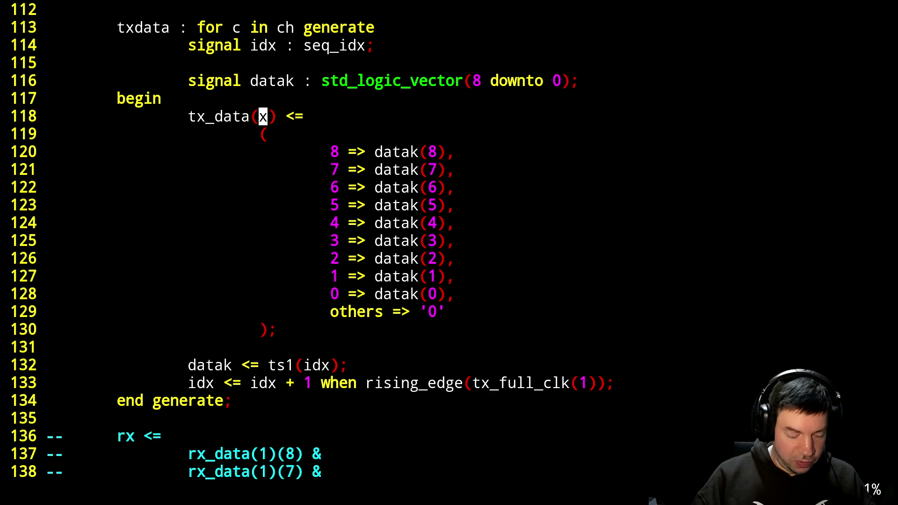
{"action": "key", "text": "j"}
{"action": "key", "text": "%"}
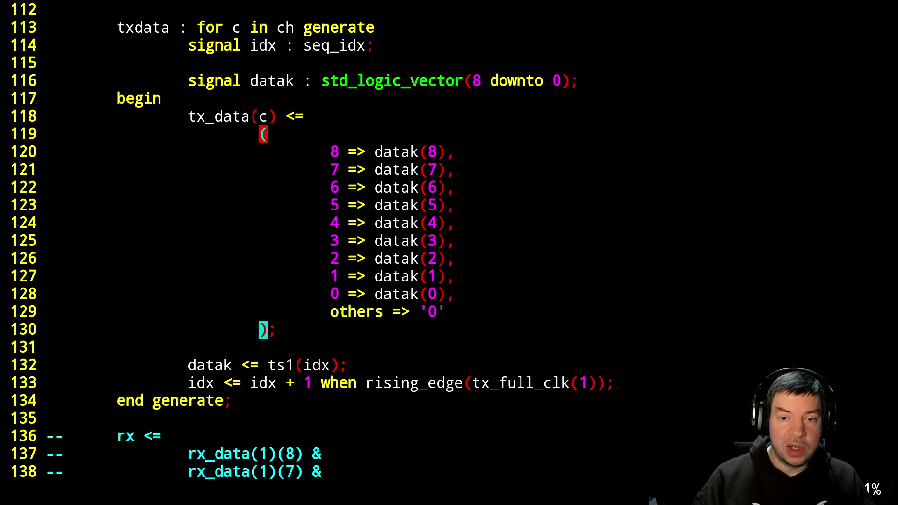
Step: Change tx_full_clk(1) to tx_full_clk(c) on the idx counter, save pcie.vhdl and suspend Vim
{"action": "key", "text": "%"}
{"action": "key", "text": "j"}
{"action": "key", "text": "j"}
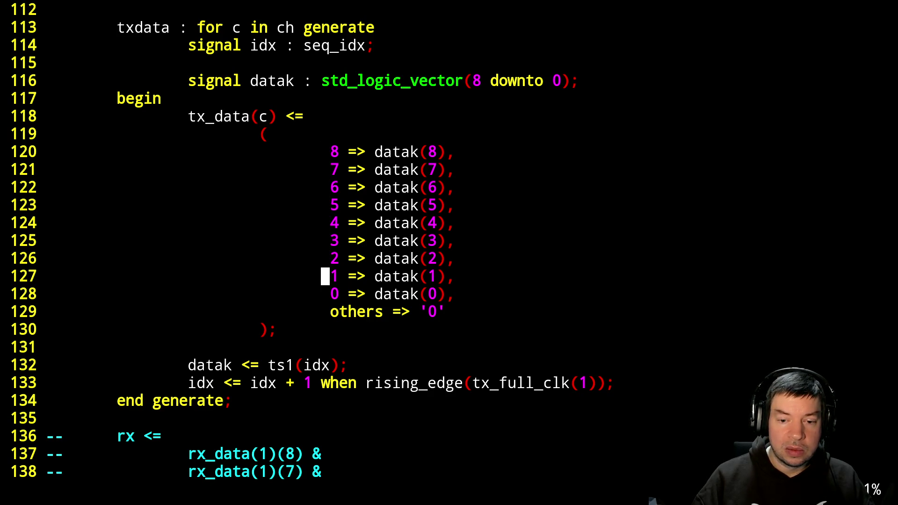
{"action": "key", "text": "j"}
{"action": "key", "text": "j"}
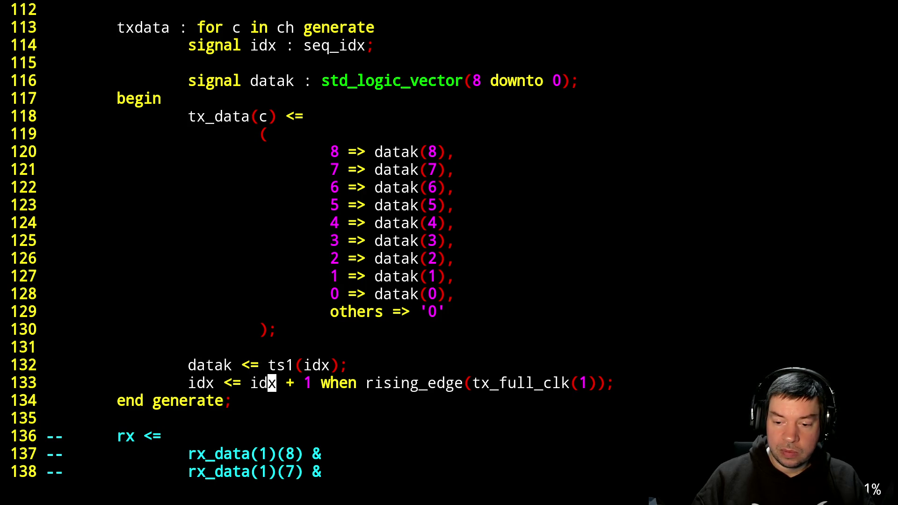
{"action": "key", "text": "l"}
{"action": "key", "text": "l"}
{"action": "key", "text": "l"}
{"action": "key", "text": "l"}
{"action": "key", "text": "l"}
{"action": "key", "text": "l"}
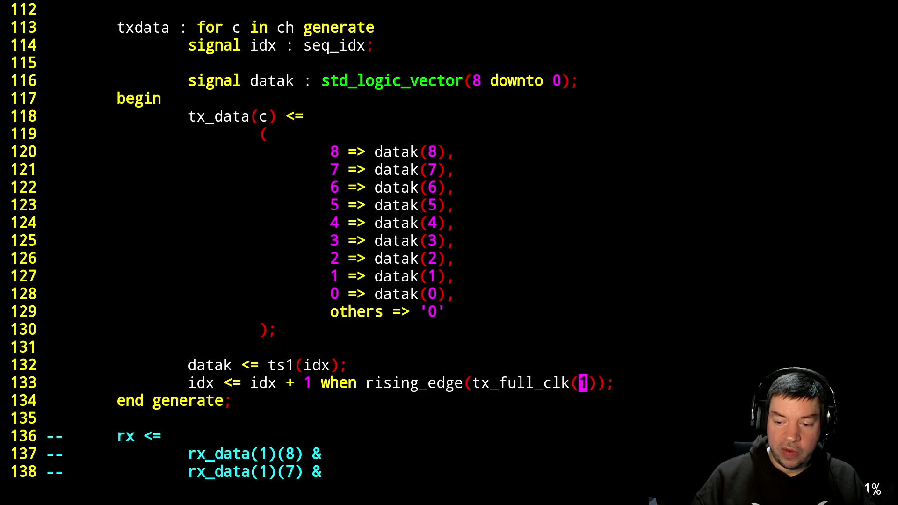
{"action": "type", "text": "l"}
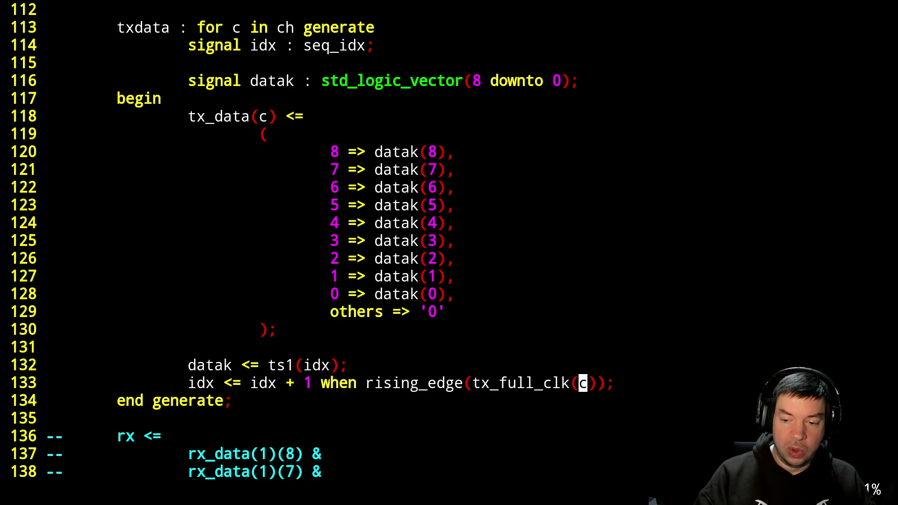
{"action": "type", "text": ":w"}
{"action": "key", "text": "Return"}
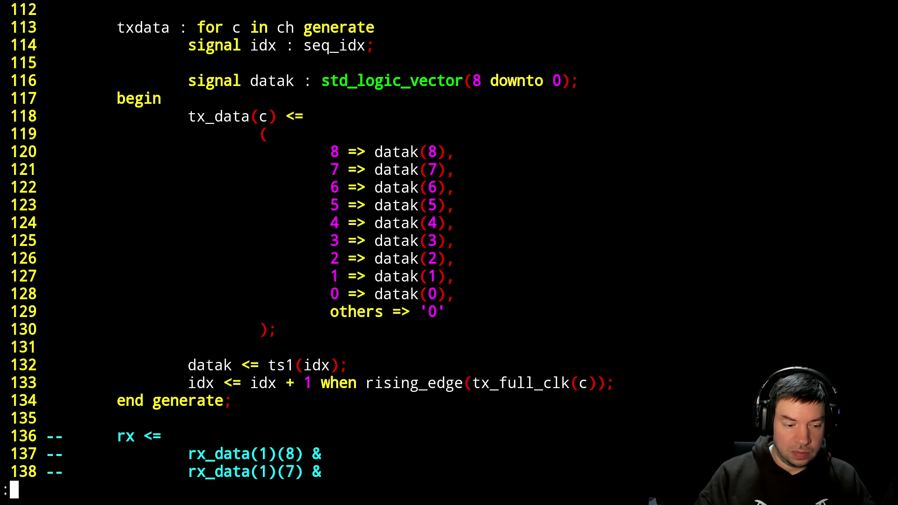
{"action": "key", "text": "ctrl+z"}
{"action": "type", "text": "make"}
Step: Run make at the shell to rebuild the design and start the received-bytes hex dump
{"action": "key", "text": "Return"}
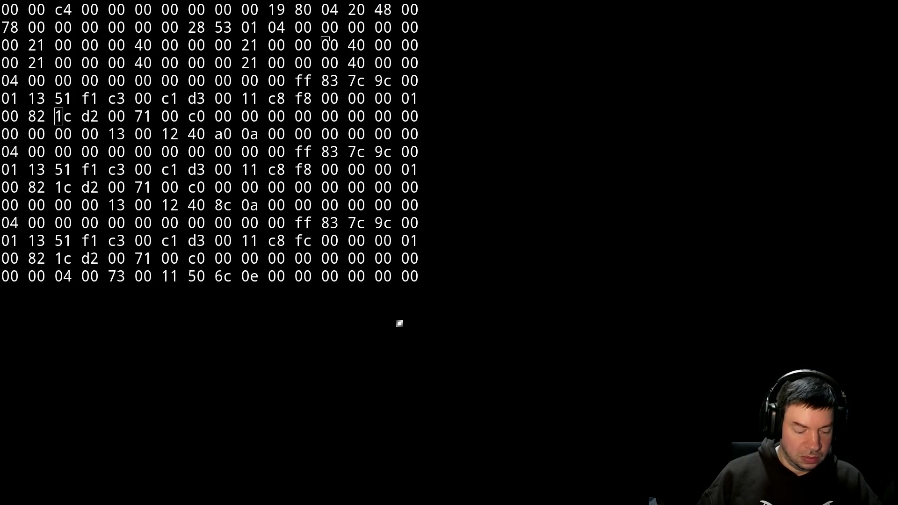
Step: Switch from the hex dump to xpdf showing the SerDes Control Register 12 appendix
{"action": "key", "text": "alt+Tab"}
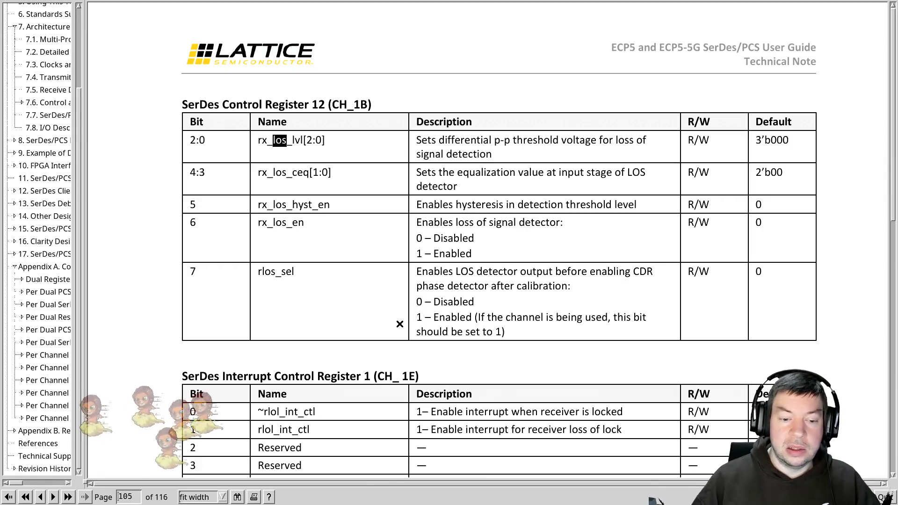
Step: View the Per Channel PCS Status Register Details on page 106 and compare with the live hex dump
{"action": "key", "text": "Page_Down"}
{"action": "scroll", "coordinate": [399, 323], "scroll_direction": "down", "scroll_amount": 5}
{"action": "scroll", "coordinate": [400, 323], "scroll_direction": "down", "scroll_amount": 5}
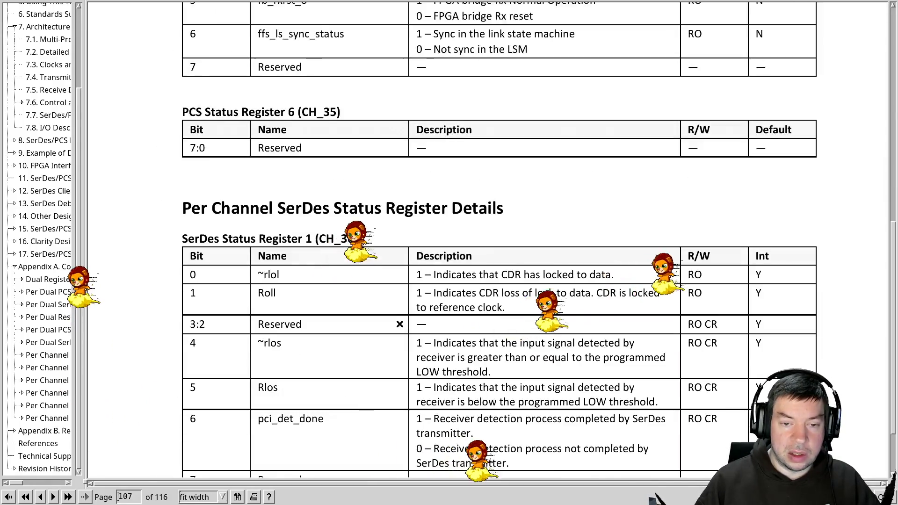
{"action": "scroll", "coordinate": [400, 323], "scroll_direction": "down", "scroll_amount": 2}
{"action": "scroll", "coordinate": [400, 323], "scroll_direction": "down", "scroll_amount": 5}
{"action": "scroll", "coordinate": [400, 323], "scroll_direction": "up", "scroll_amount": 5}
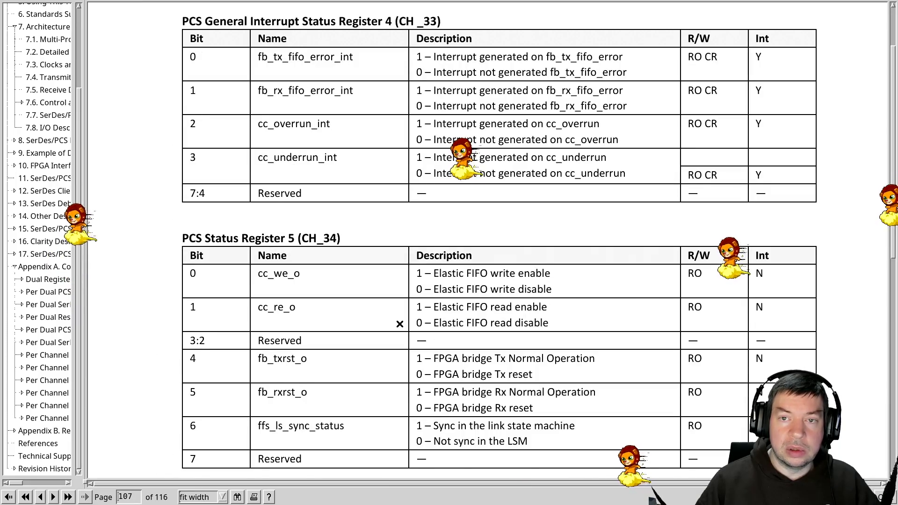
{"action": "scroll", "coordinate": [400, 323], "scroll_direction": "up", "scroll_amount": 2}
{"action": "scroll", "coordinate": [400, 323], "scroll_direction": "up", "scroll_amount": 5}
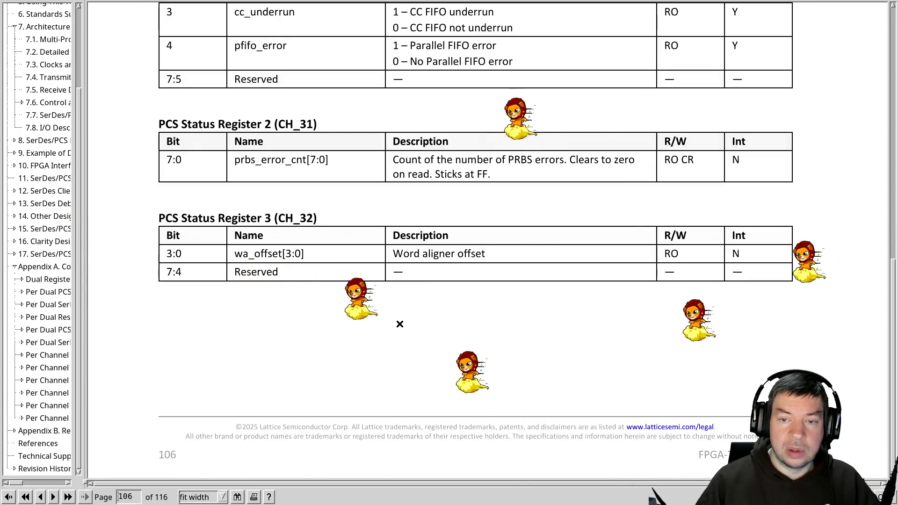
{"action": "scroll", "coordinate": [399, 323], "scroll_direction": "up", "scroll_amount": 1}
{"action": "scroll", "coordinate": [400, 323], "scroll_direction": "up", "scroll_amount": 3}
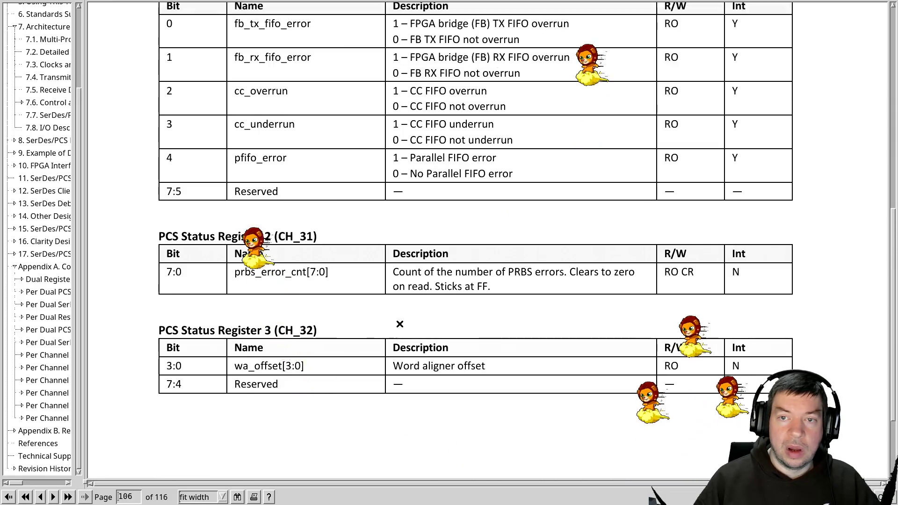
{"action": "scroll", "coordinate": [400, 323], "scroll_direction": "up", "scroll_amount": 2}
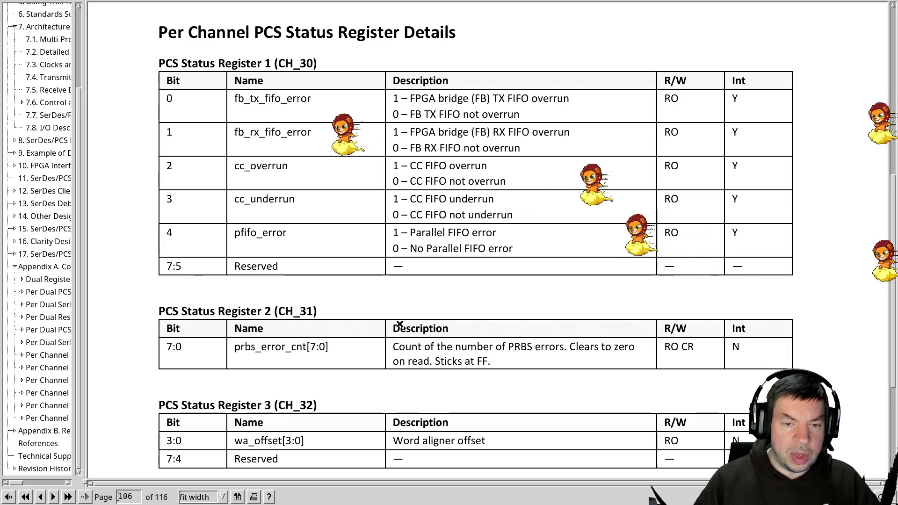
{"action": "key", "text": "alt+Tab"}
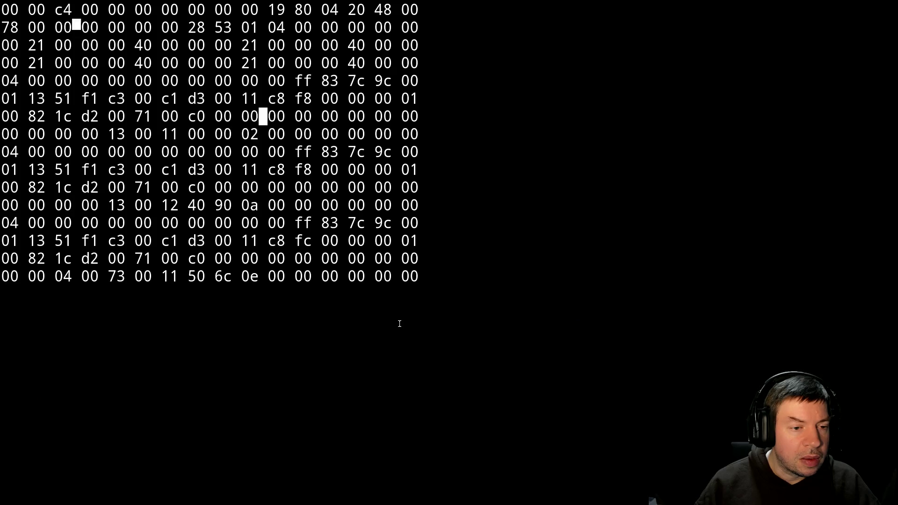
{"action": "key", "text": "alt+Tab"}
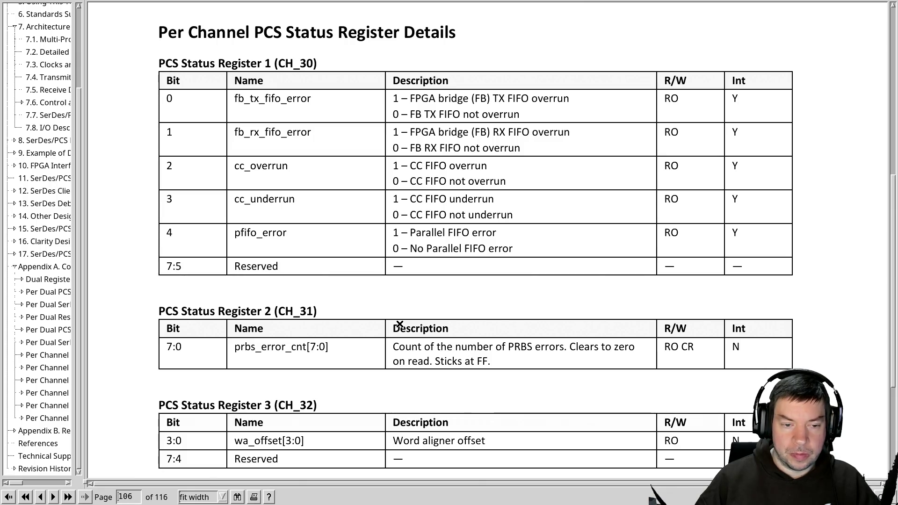
{"action": "key", "text": "alt+Tab"}
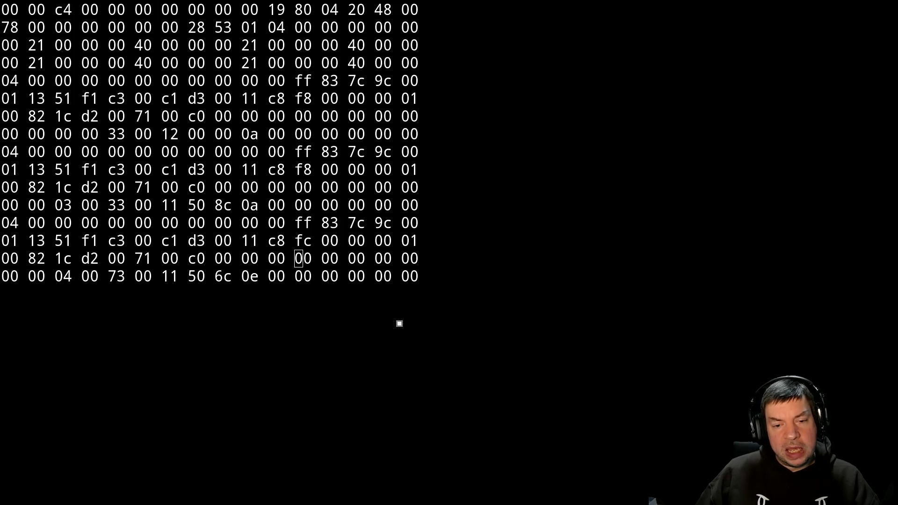
{"action": "scroll", "coordinate": [399, 324], "scroll_direction": "up", "scroll_amount": 5}
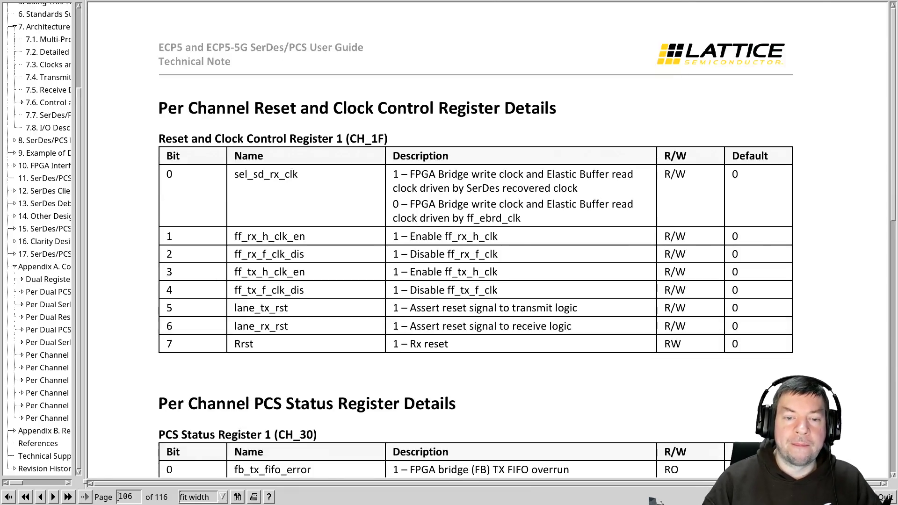
{"action": "scroll", "coordinate": [399, 324], "scroll_direction": "up", "scroll_amount": 5}
{"action": "scroll", "coordinate": [399, 324], "scroll_direction": "up", "scroll_amount": 5}
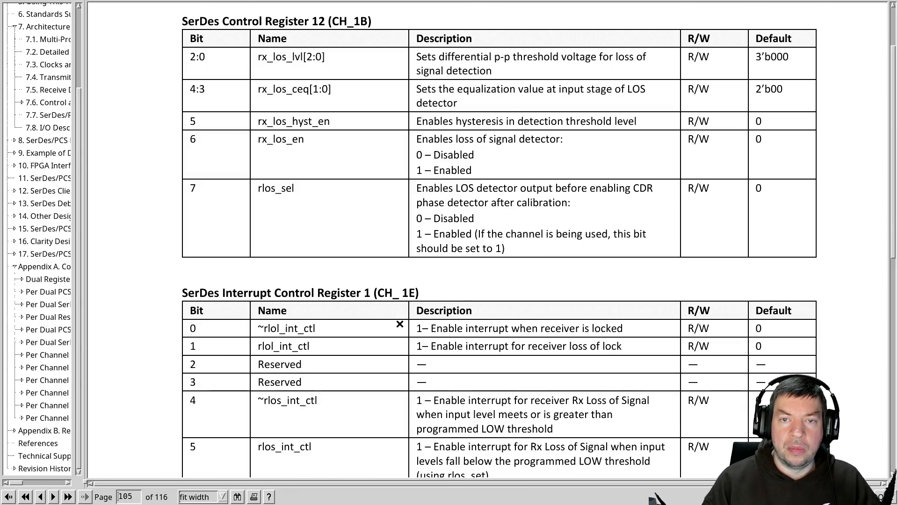
{"action": "scroll", "coordinate": [399, 324], "scroll_direction": "down", "scroll_amount": 5}
{"action": "scroll", "coordinate": [399, 324], "scroll_direction": "down", "scroll_amount": 5}
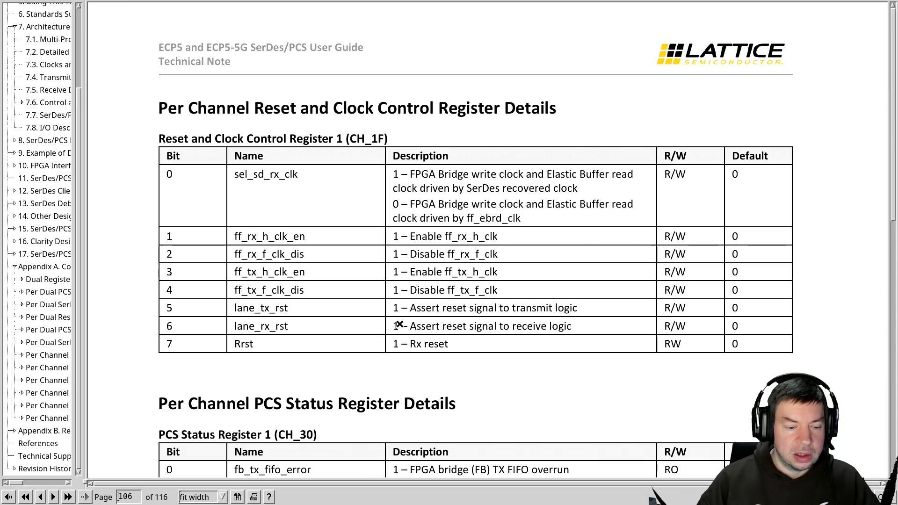
Step: Compare SerDes Control Register 12 and the reset/clock control register against the dump, ending on the terminal
{"action": "key", "text": "alt+Tab"}
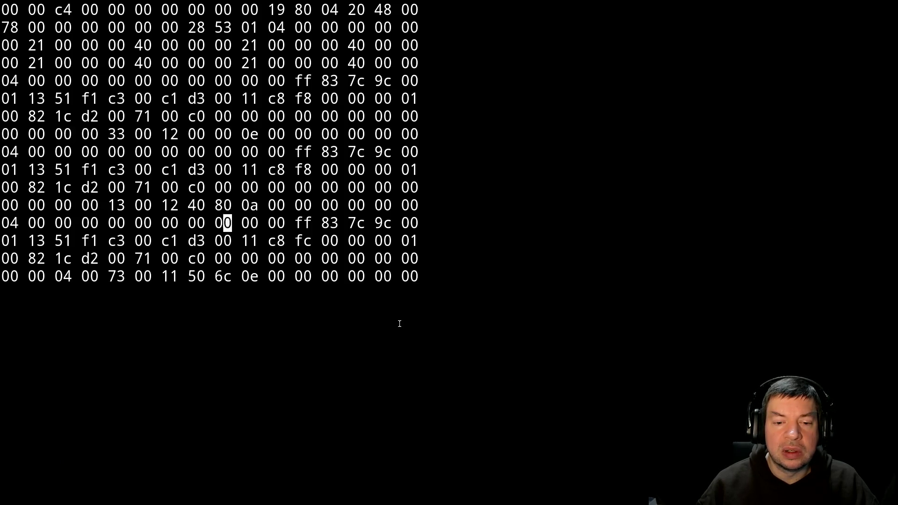
{"action": "key", "text": "alt+Tab"}
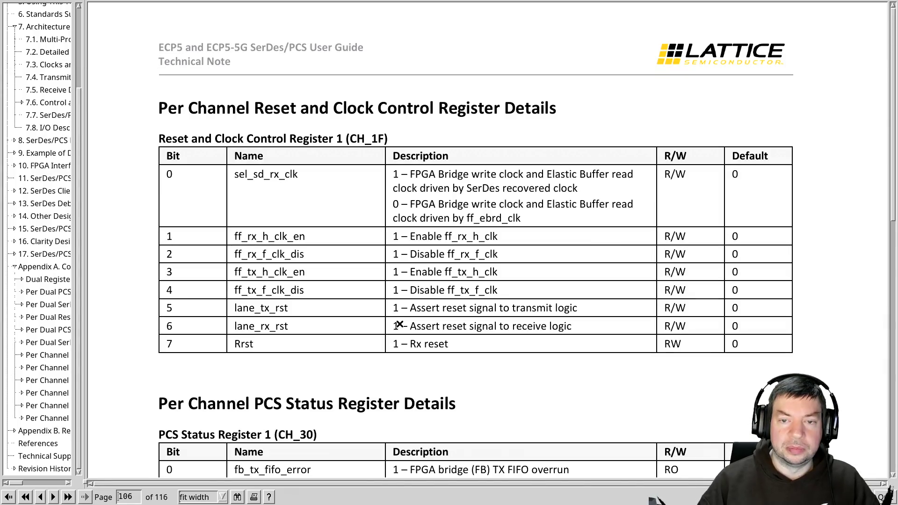
{"action": "scroll", "coordinate": [400, 324], "scroll_direction": "down", "scroll_amount": 10}
{"action": "scroll", "coordinate": [400, 324], "scroll_direction": "up", "scroll_amount": 10}
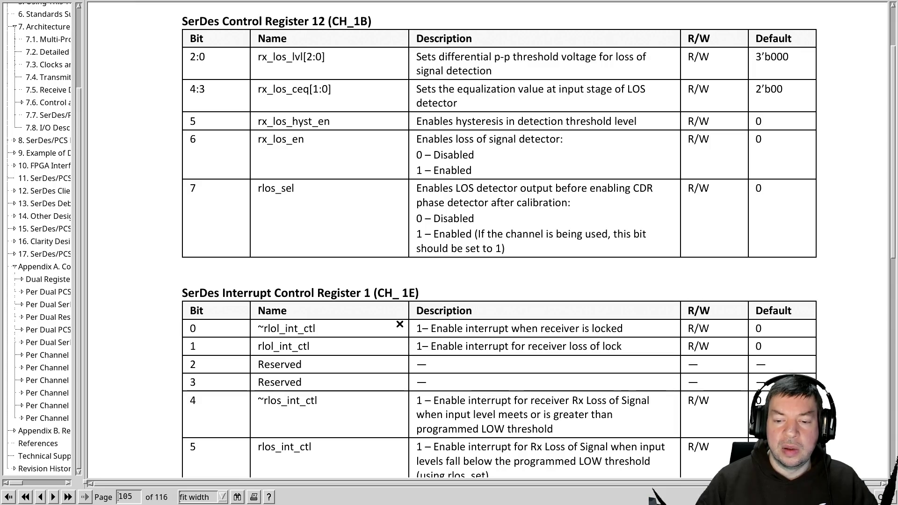
{"action": "key", "text": "alt+Tab"}
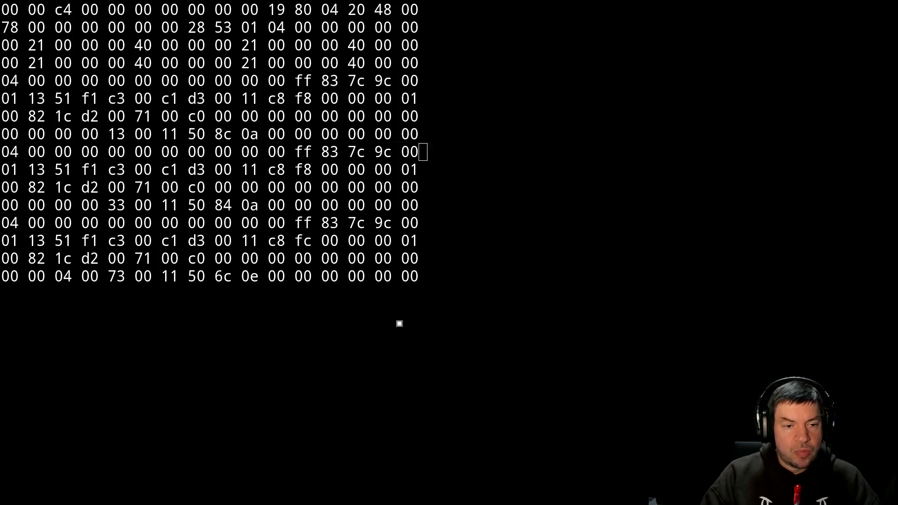
Step: Return from the hex dump to the SerDes Control Register 12 table in xpdf
{"action": "key", "text": "alt+Tab"}
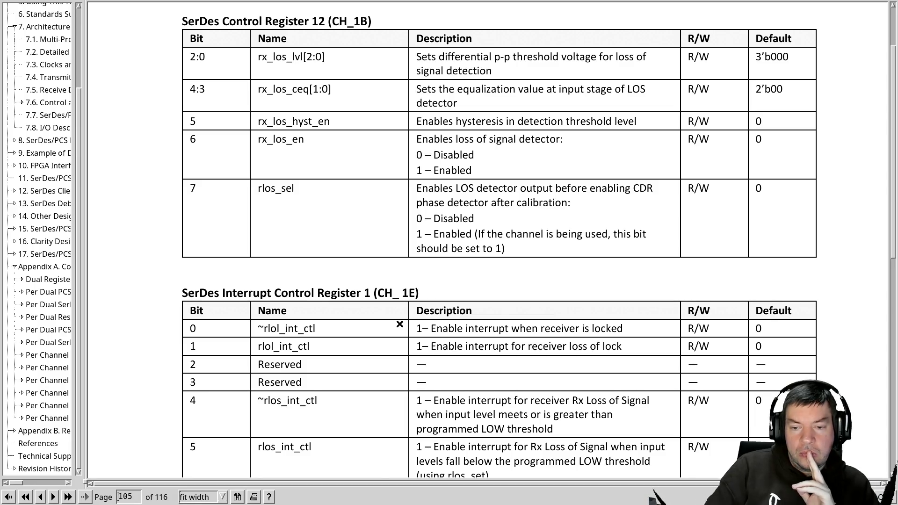
{"action": "scroll", "coordinate": [399, 324], "scroll_direction": "up", "scroll_amount": 3}
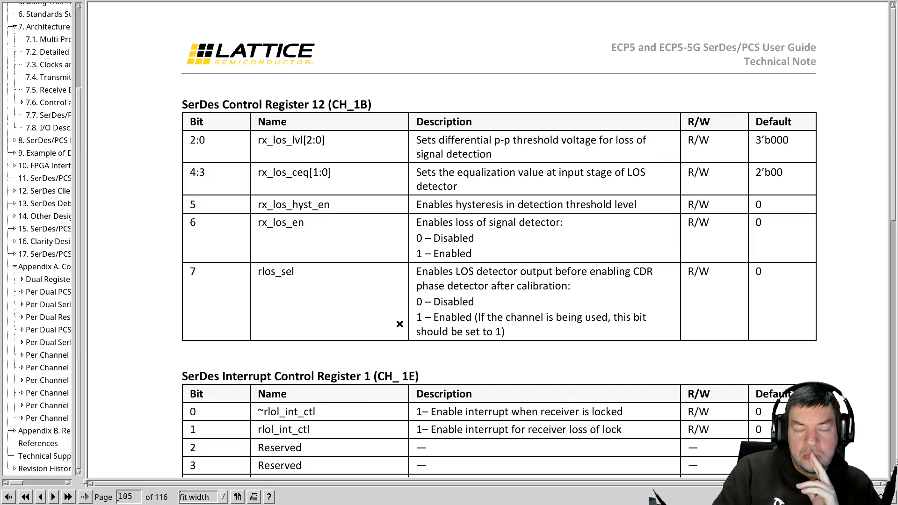
{"action": "scroll", "coordinate": [400, 324], "scroll_direction": "up", "scroll_amount": 15}
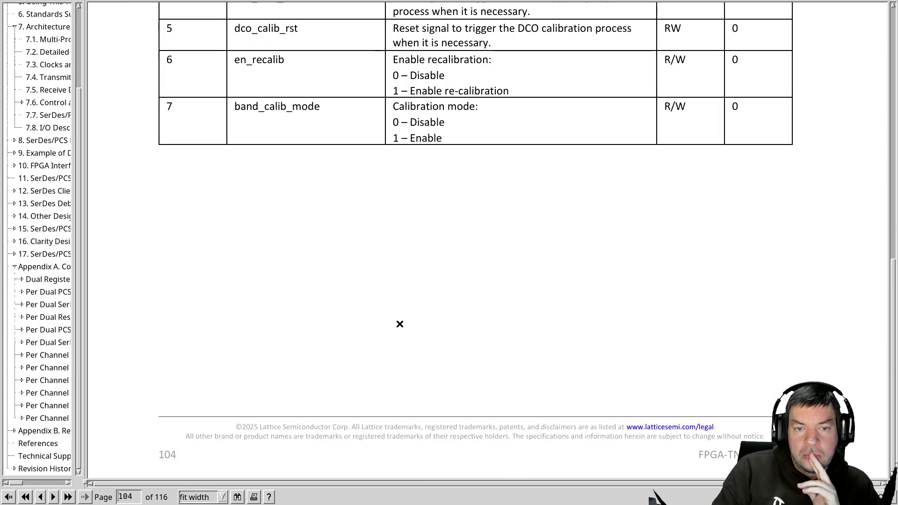
{"action": "scroll", "coordinate": [400, 324], "scroll_direction": "up", "scroll_amount": 15}
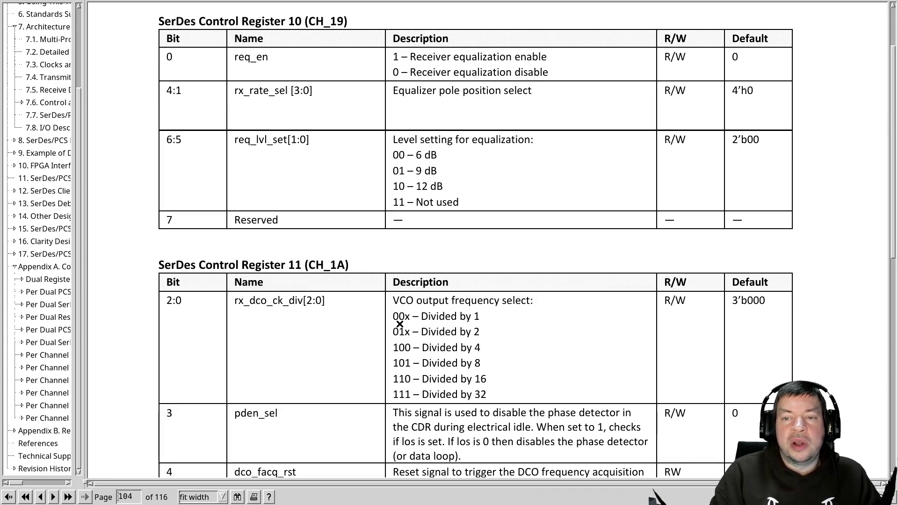
Step: Switch from page 104's rx_rate_sel table to the terminal and stop the hex dump with Ctrl-C
{"action": "key", "text": "alt+Tab"}
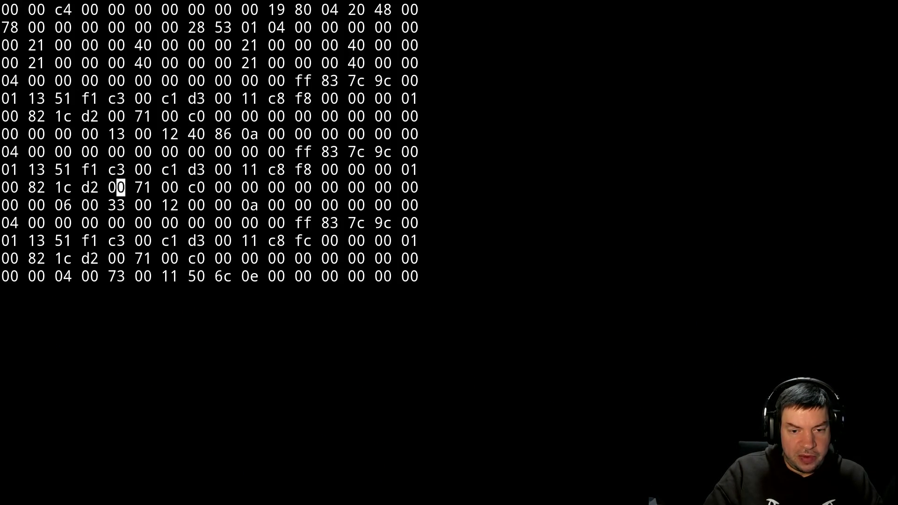
{"action": "key", "text": "ctrl+c"}
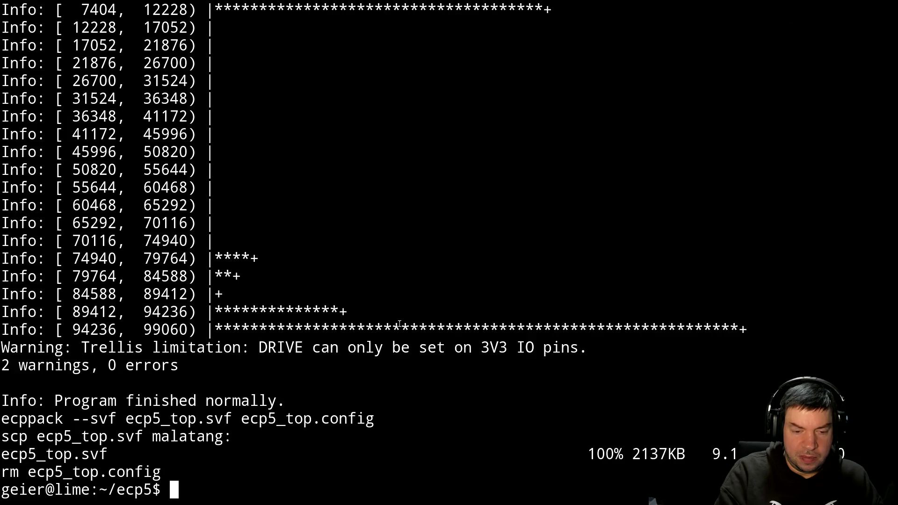
{"action": "type", "text": "fg"}
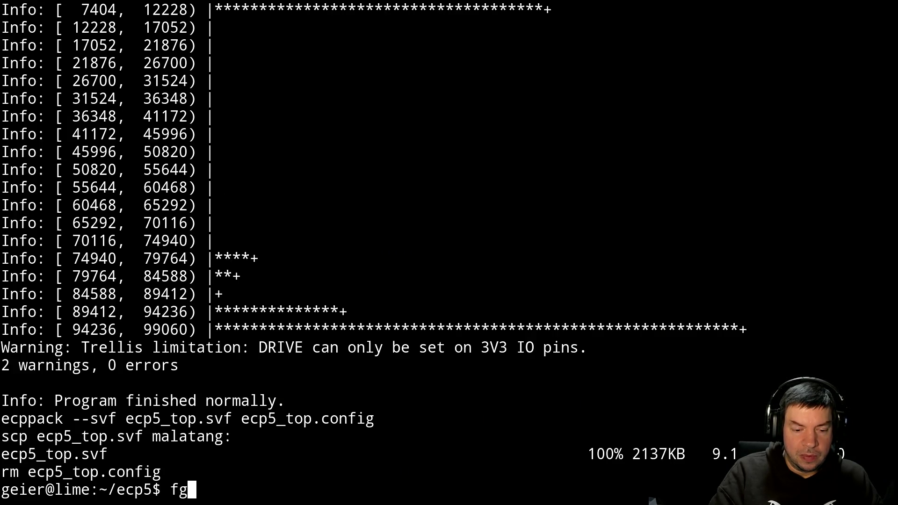
Step: Resume Vim with fg and page down to the PCIe mode settings, checking the guide once
{"action": "key", "text": "Return"}
{"action": "key", "text": "ctrl+f"}
{"action": "key", "text": "ctrl+f"}
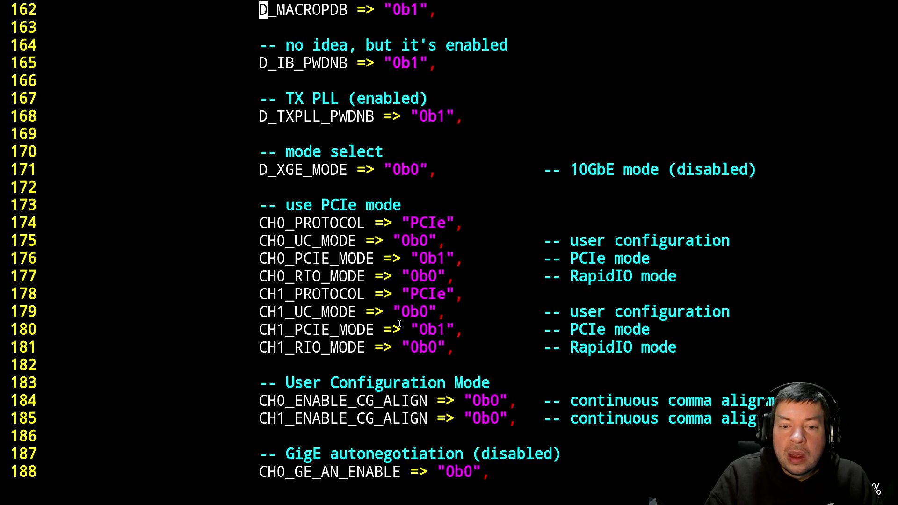
{"action": "key", "text": "alt+Tab"}
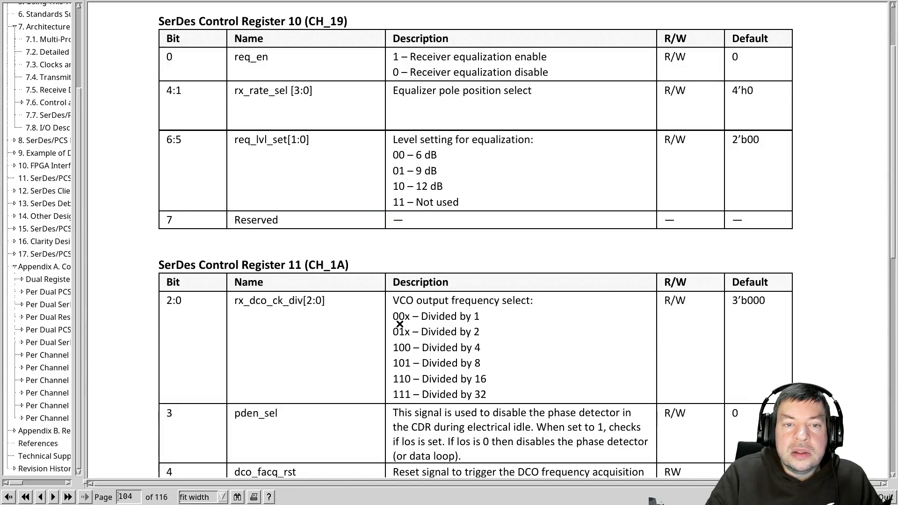
{"action": "scroll", "coordinate": [399, 324], "scroll_direction": "up", "scroll_amount": 3}
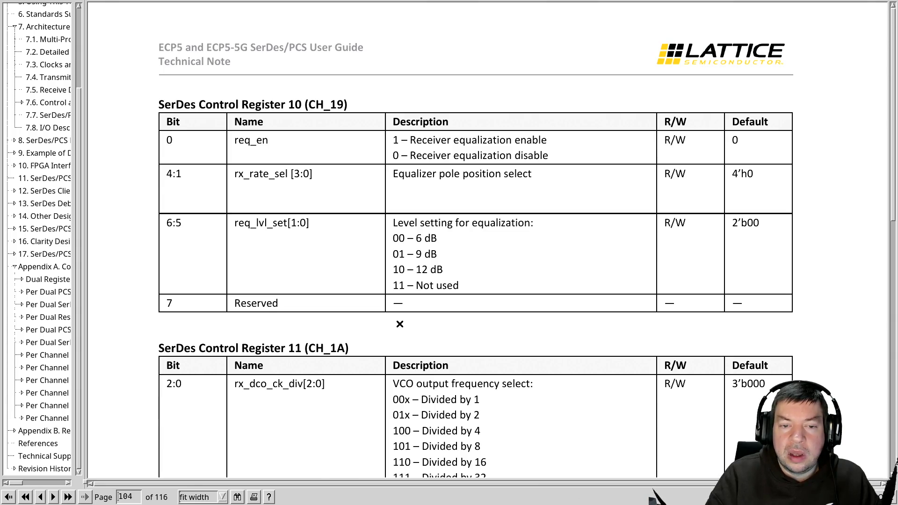
{"action": "key", "text": "alt+Tab"}
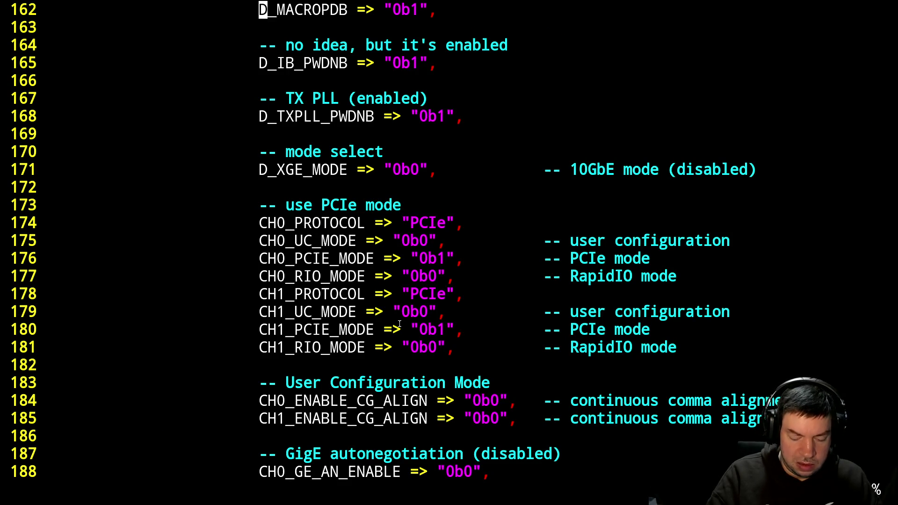
{"action": "type", "text": "/RX?RA"}
Step: Search /RX_RATE to reach the RX_RATE_SEL line, then suspend Vim and restart the hex dump
{"action": "key", "text": "BackSpace"}
{"action": "key", "text": "BackSpace"}
{"action": "key", "text": "BackSpace"}
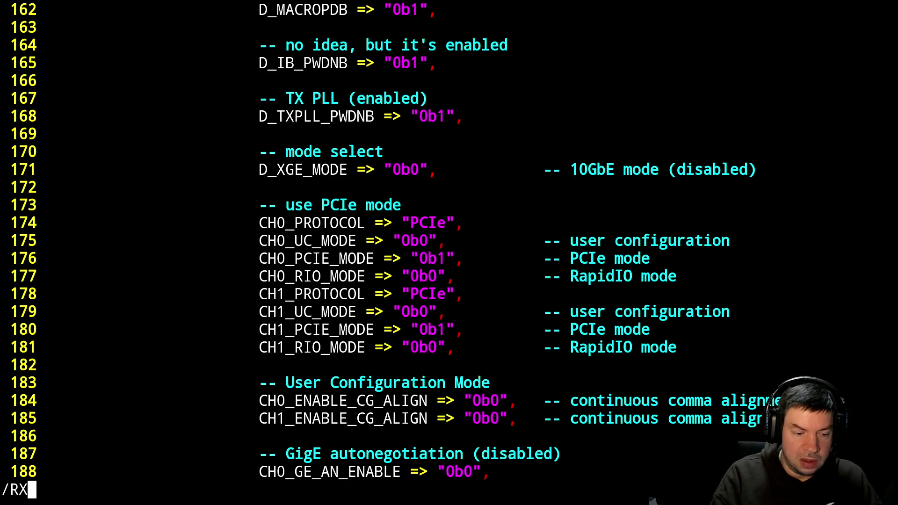
{"action": "type", "text": "_RATE"}
{"action": "key", "text": "Return"}
{"action": "key", "text": "alt+Tab"}
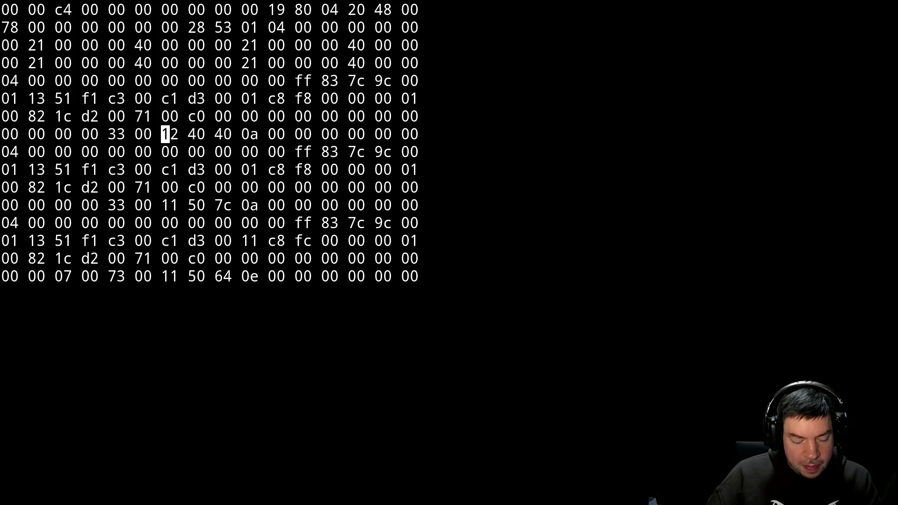
Step: Stop the hex dump and resume Vim at channel 0's RX_RATE_SEL setting, still 0b0000
{"action": "key", "text": "ctrl+c"}
{"action": "type", "text": "fg"}
{"action": "key", "text": "Return"}
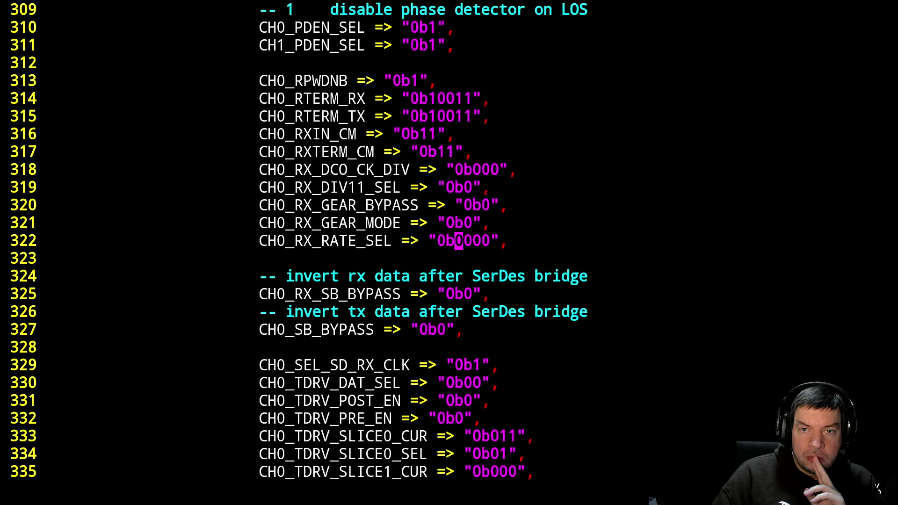
Step: Change CH0_REQ_LVL_SET to 0b01 in pcie.vhdl, save it, and suspend Vim to the shell
{"action": "key", "text": "ctrl+b"}
{"action": "key", "text": "k"}
{"action": "key", "text": "9"}
{"action": "key", "text": "k"}
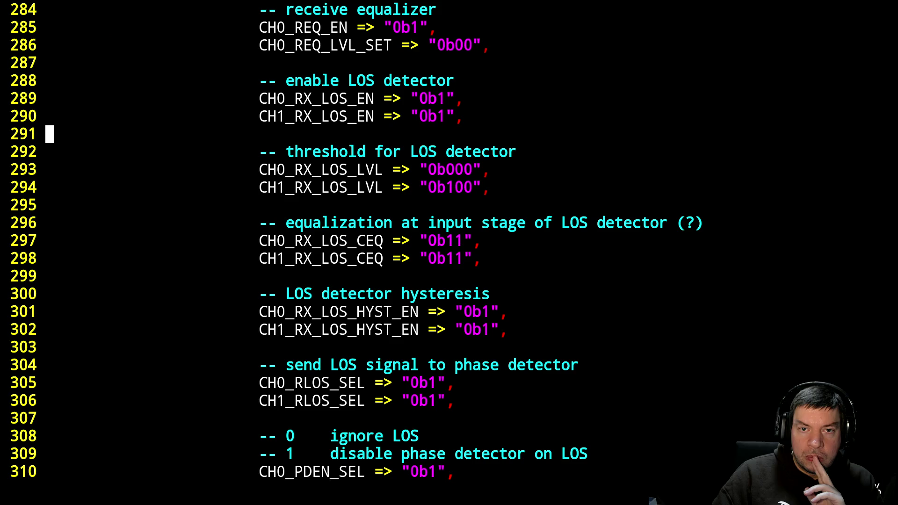
{"action": "key", "text": "k"}
{"action": "key", "text": "l"}
{"action": "key", "text": "l"}
{"action": "key", "text": "l"}
{"action": "key", "text": "l"}
{"action": "key", "text": "l"}
{"action": "key", "text": "l"}
{"action": "key", "text": "l"}
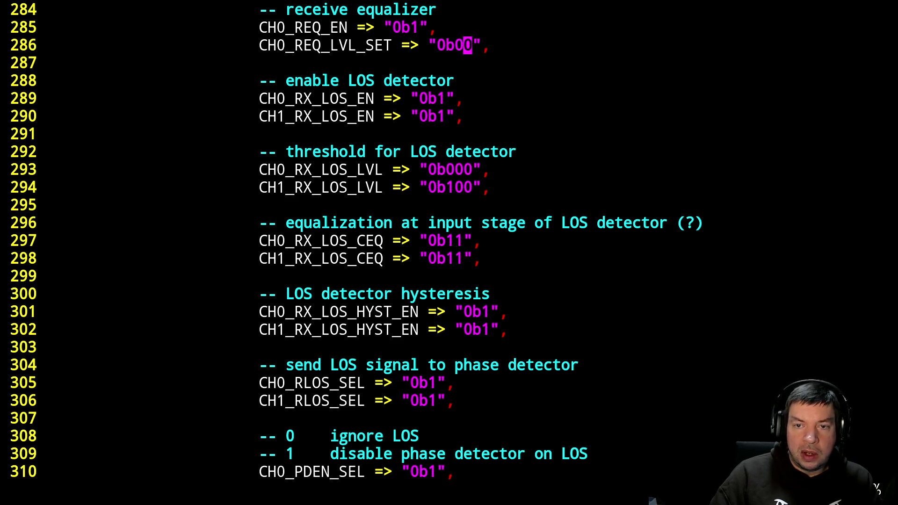
{"action": "type", "text": "r1"}
{"action": "type", "text": ":w"}
{"action": "key", "text": "Return"}
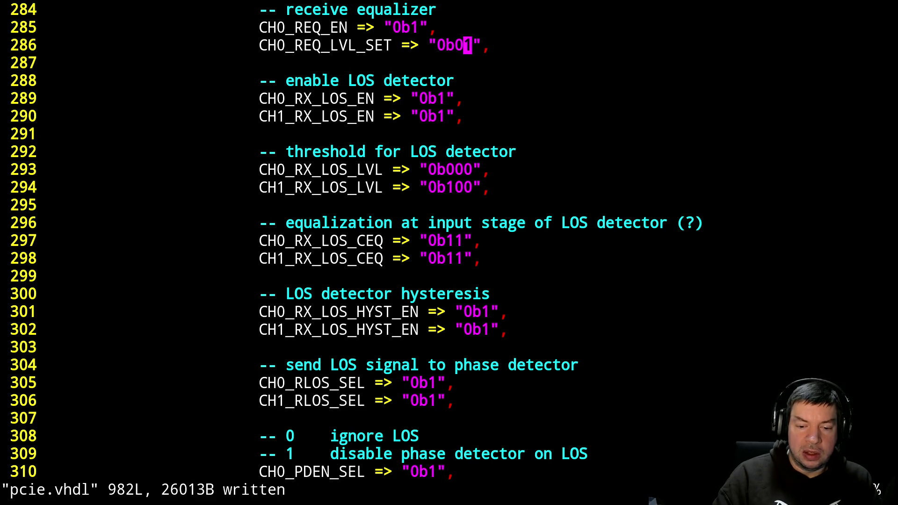
{"action": "key", "text": "ctrl+z"}
{"action": "type", "text": "fg"}
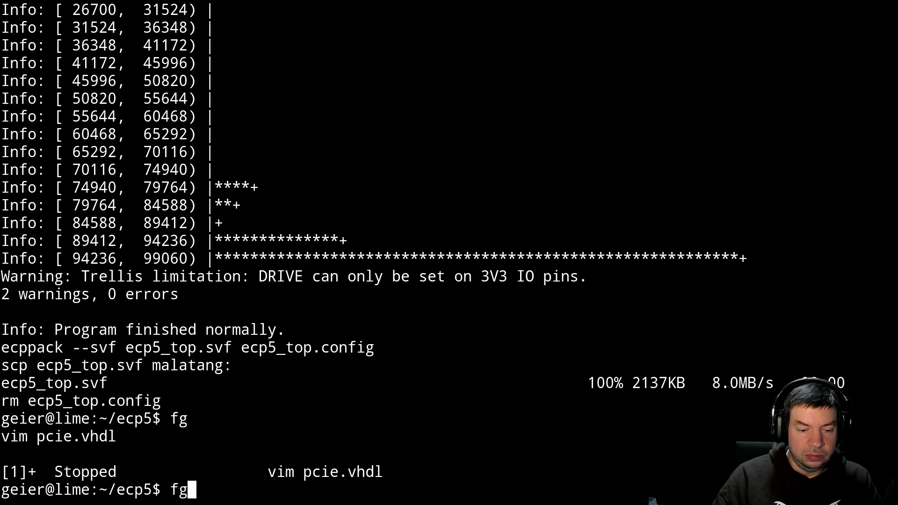
Step: Resume Vim briefly, suspend it again, and launch make to rebuild the bitstream
{"action": "key", "text": "Return"}
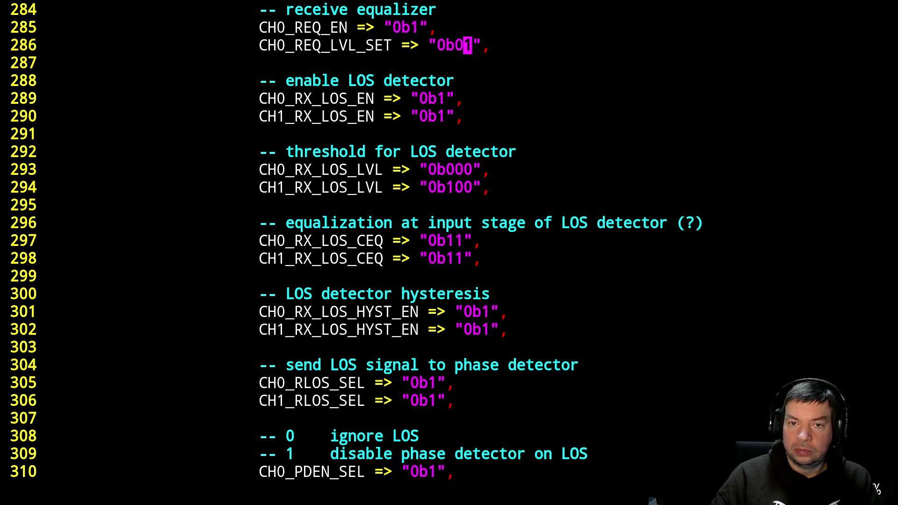
{"action": "key", "text": "ctrl+z"}
{"action": "type", "text": "make"}
{"action": "key", "text": "Return"}
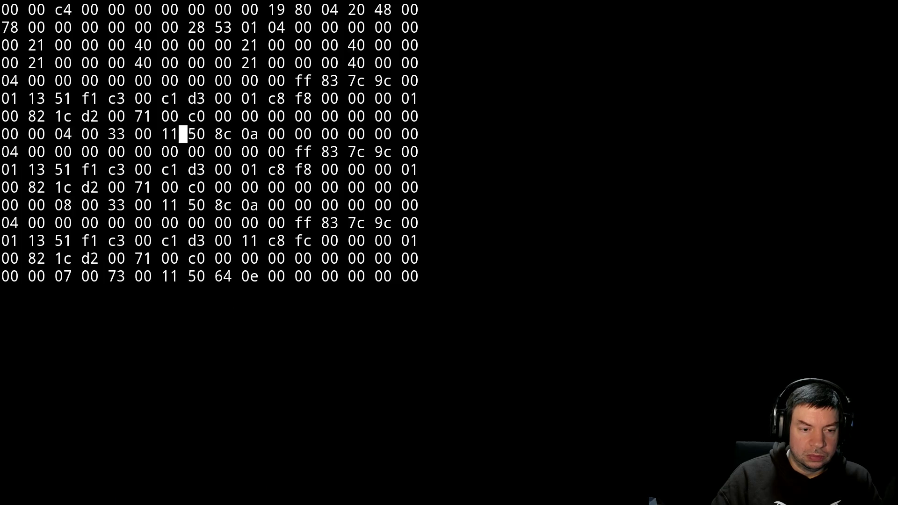
Step: Load the new bitstream onto the FPGA from the programmer session, then resume the pcie.vhdl editor
{"action": "key", "text": "Up"}
{"action": "key", "text": "Return"}
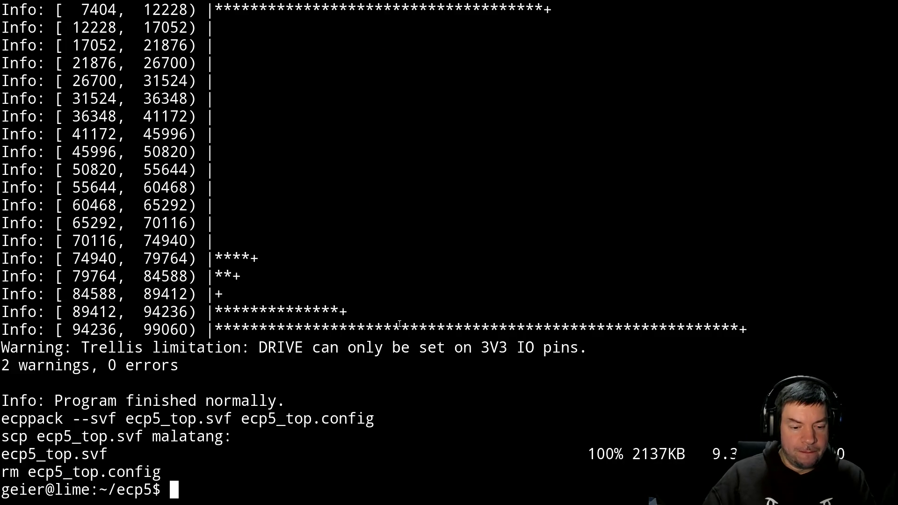
{"action": "type", "text": "fg"}
{"action": "key", "text": "Return"}
{"action": "type", "text": ":$"}
Step: Uncomment the SCI tie-off assignments on lines 974–980 at the end of pcie.vhdl
{"action": "key", "text": "Return"}
{"action": "key", "text": "k"}
{"action": "key", "text": "k"}
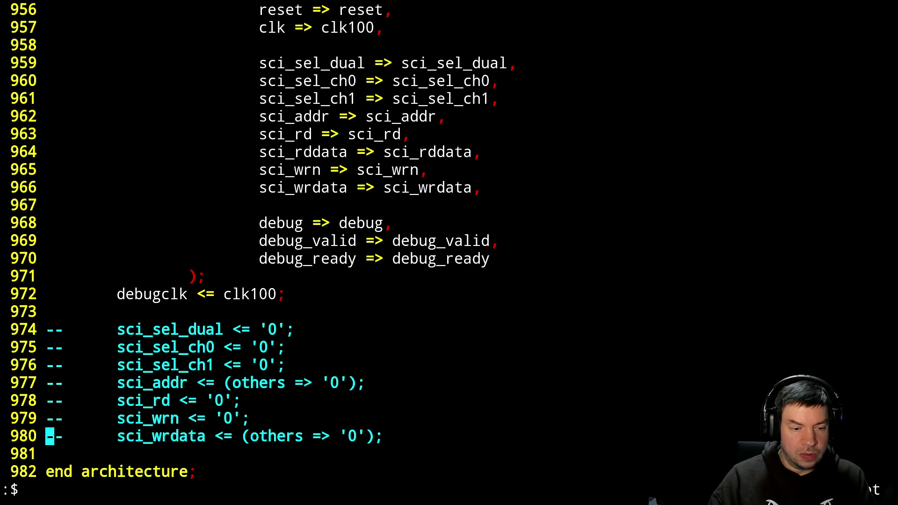
{"action": "key", "text": "ctrl+v"}
{"action": "key", "text": "k"}
{"action": "key", "text": "k"}
{"action": "key", "text": "k"}
{"action": "key", "text": "k"}
{"action": "key", "text": "k"}
{"action": "key", "text": "l"}
{"action": "key", "text": "d"}
{"action": "key", "text": "k"}
{"action": "key", "text": "k"}
Step: Comment out the SCI data dumper block on lines 953–972
{"action": "key", "text": "shift+v"}
{"action": "key", "text": "k"}
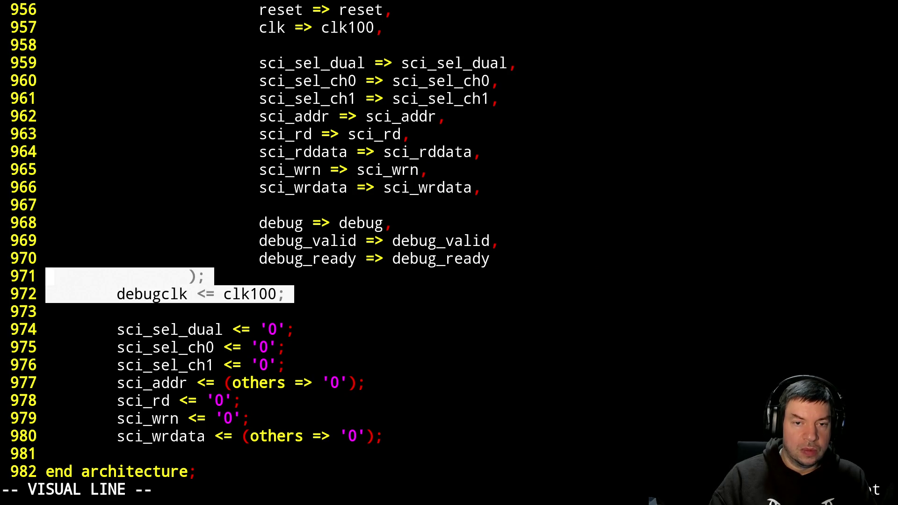
{"action": "key", "text": "ctrl+b"}
{"action": "key", "text": "k"}
{"action": "key", "text": "k"}
{"action": "key", "text": "k"}
{"action": "key", "text": "k"}
{"action": "type", "text": "j:s/^/--/"}
{"action": "key", "text": "Return"}
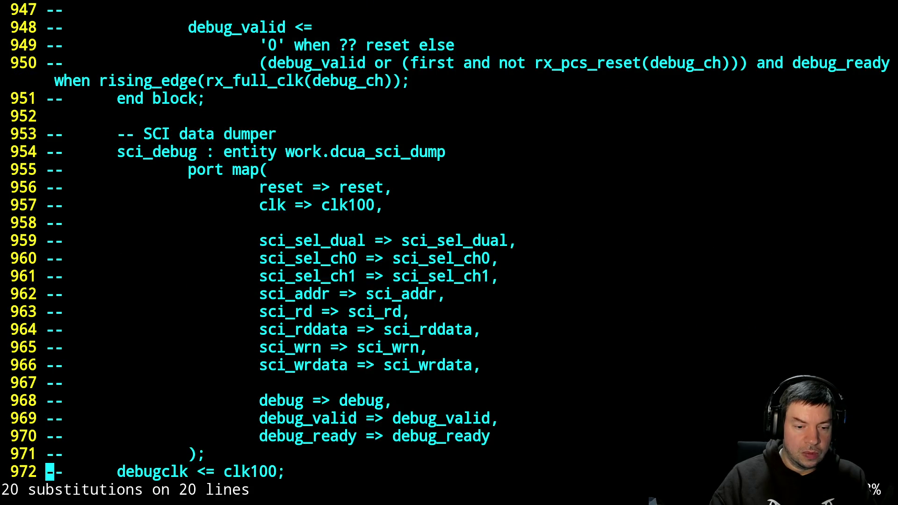
Step: Uncomment the rx data dumper block on lines 930–951, save pcie.vhdl, and suspend Vim
{"action": "key", "text": "k"}
{"action": "key", "text": "ctrl+b"}
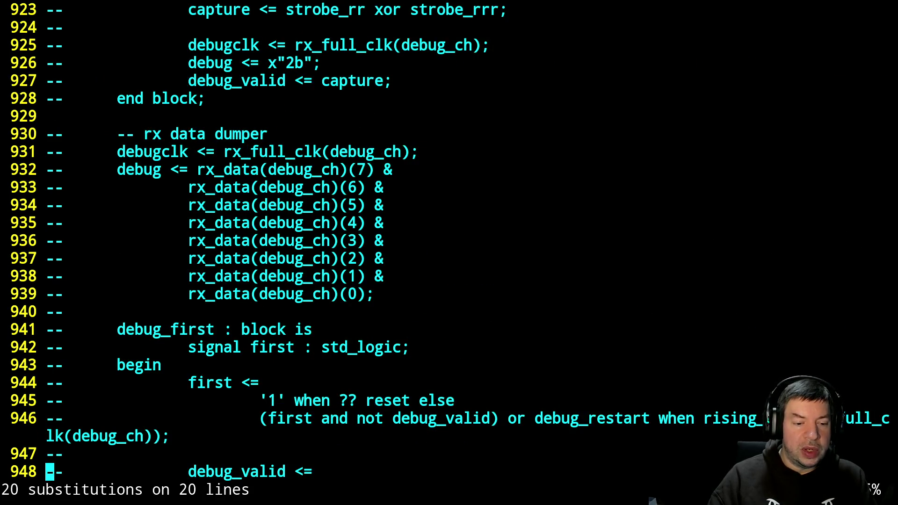
{"action": "key", "text": "k"}
{"action": "key", "text": "j"}
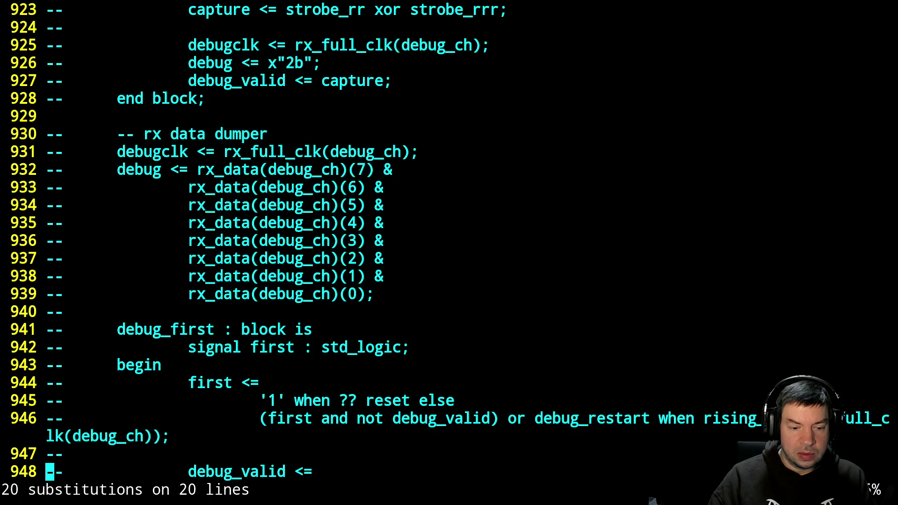
{"action": "key", "text": "j"}
{"action": "key", "text": "j"}
{"action": "key", "text": "j"}
{"action": "key", "text": "k"}
{"action": "key", "text": "k"}
{"action": "key", "text": "k"}
{"action": "key", "text": "k"}
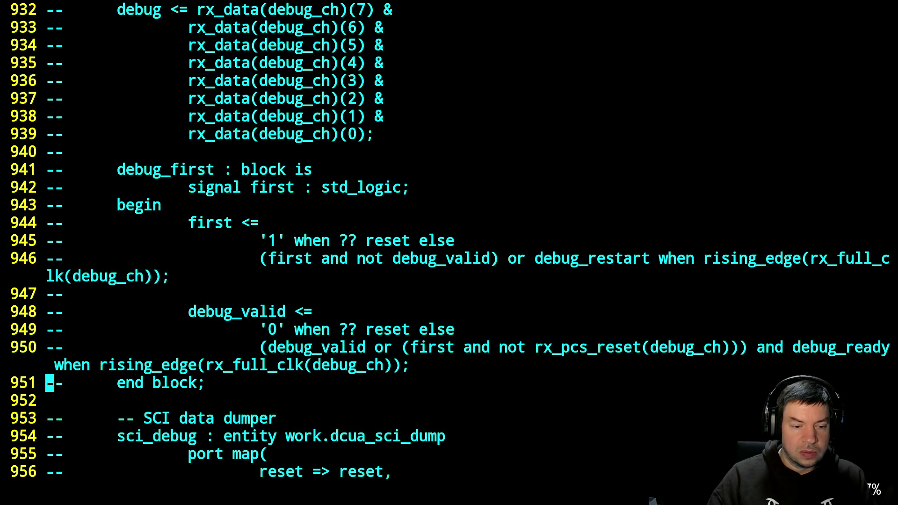
{"action": "key", "text": "ctrl+v"}
{"action": "key", "text": "l"}
{"action": "key", "text": "k"}
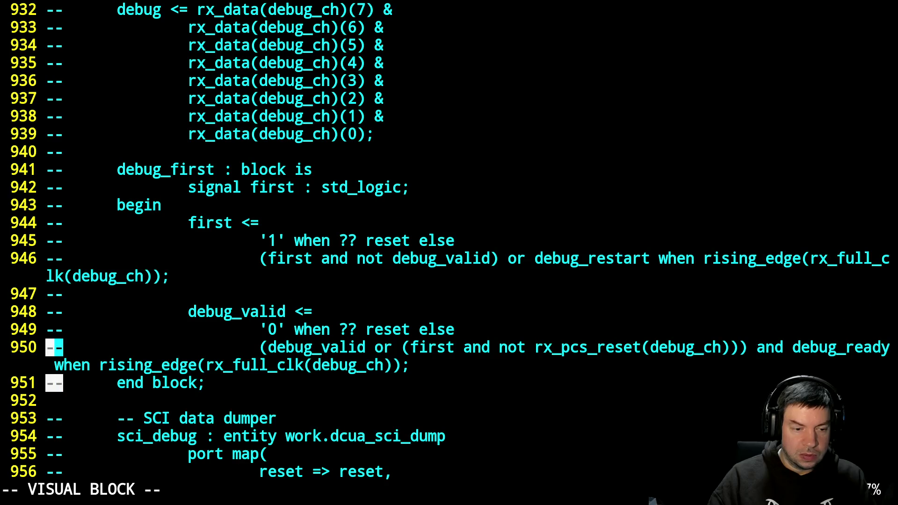
{"action": "key", "text": "k"}
{"action": "key", "text": "k"}
{"action": "key", "text": "k"}
{"action": "key", "text": "k"}
{"action": "key", "text": "k"}
{"action": "key", "text": "k"}
{"action": "key", "text": "k"}
{"action": "key", "text": "k"}
{"action": "key", "text": "k"}
{"action": "key", "text": "k"}
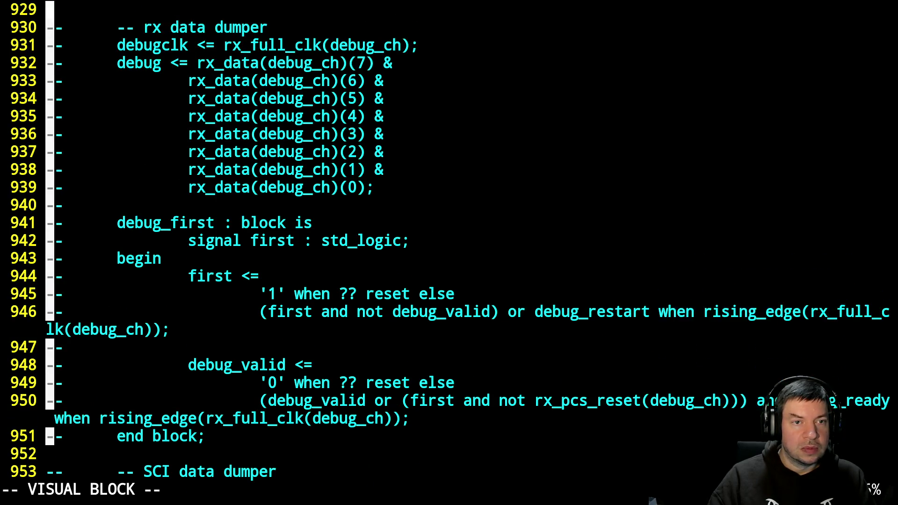
{"action": "key", "text": "k"}
{"action": "key", "text": "k"}
{"action": "key", "text": "k"}
{"action": "key", "text": "j"}
{"action": "key", "text": "j"}
{"action": "key", "text": "j"}
{"action": "key", "text": "j"}
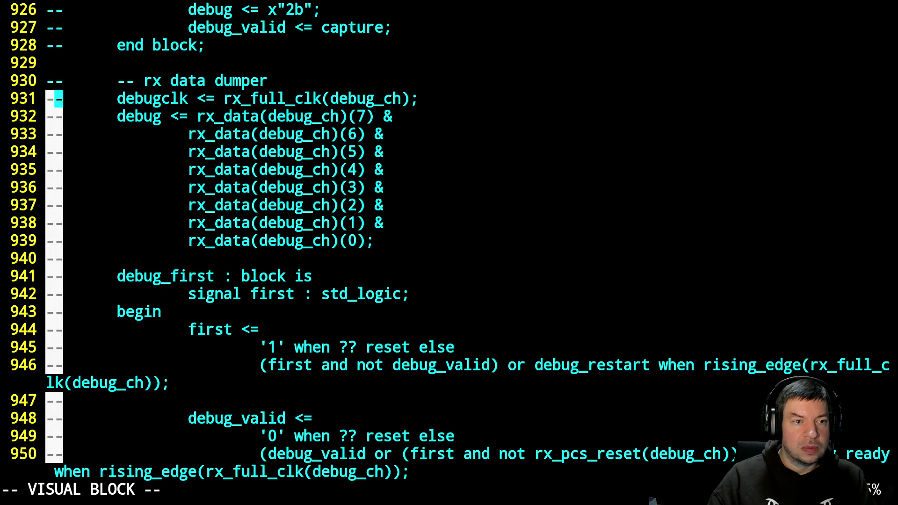
{"action": "type", "text": "kd:w"}
{"action": "key", "text": "Return"}
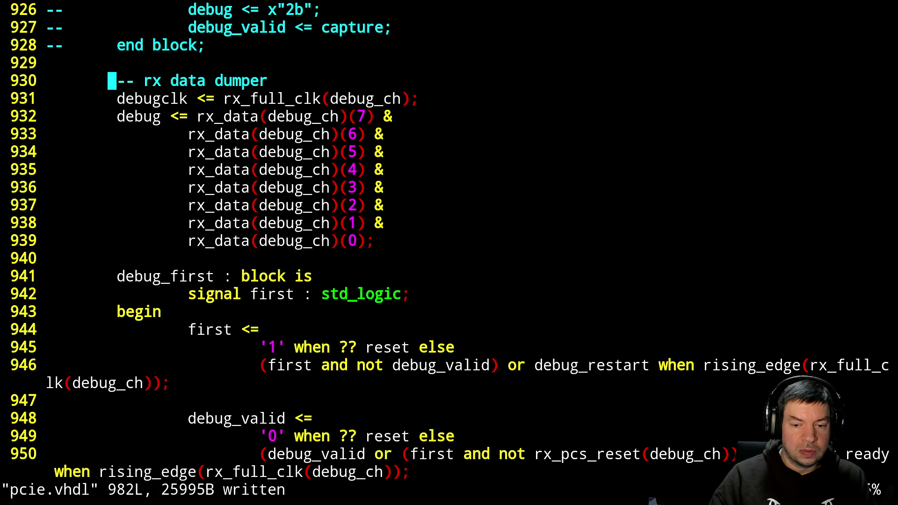
{"action": "key", "text": "ctrl+z"}
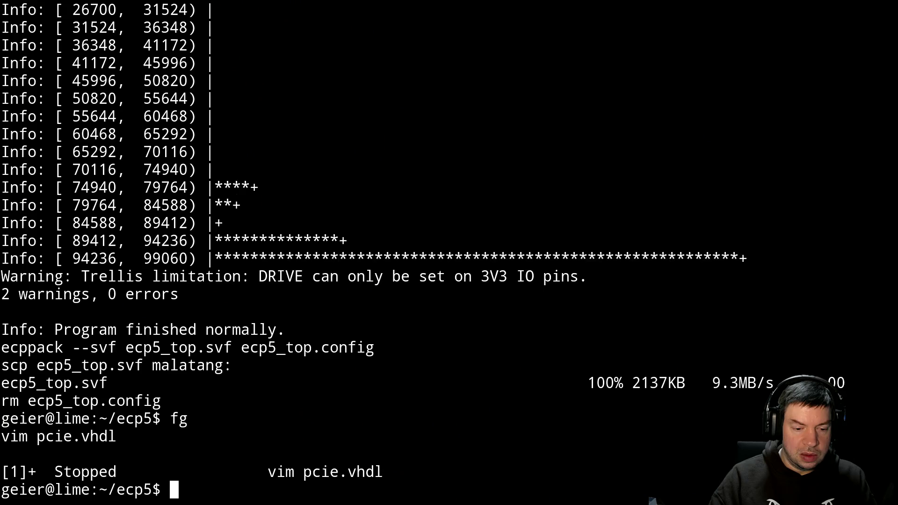
{"action": "type", "text": "make"}
Step: Run make to rebuild the design and switch to the received-data hex dump window
{"action": "key", "text": "Return"}
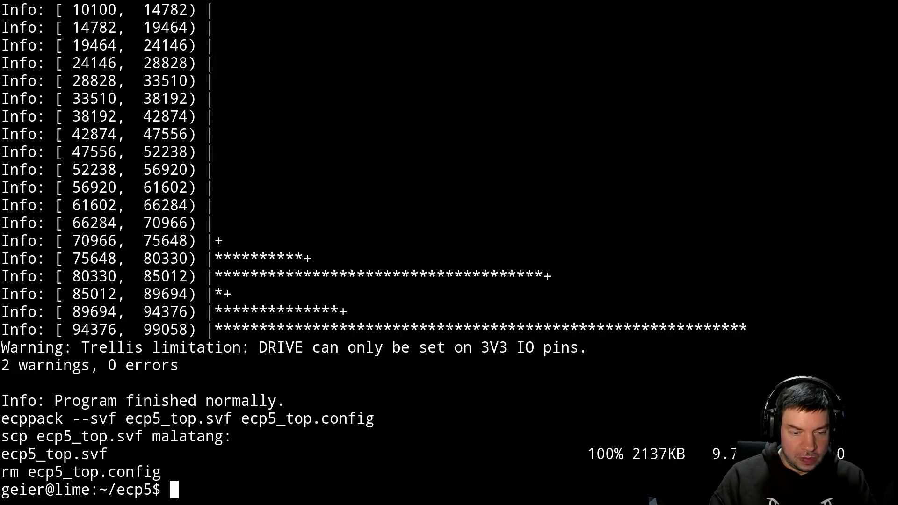
{"action": "key", "text": "alt+Tab"}
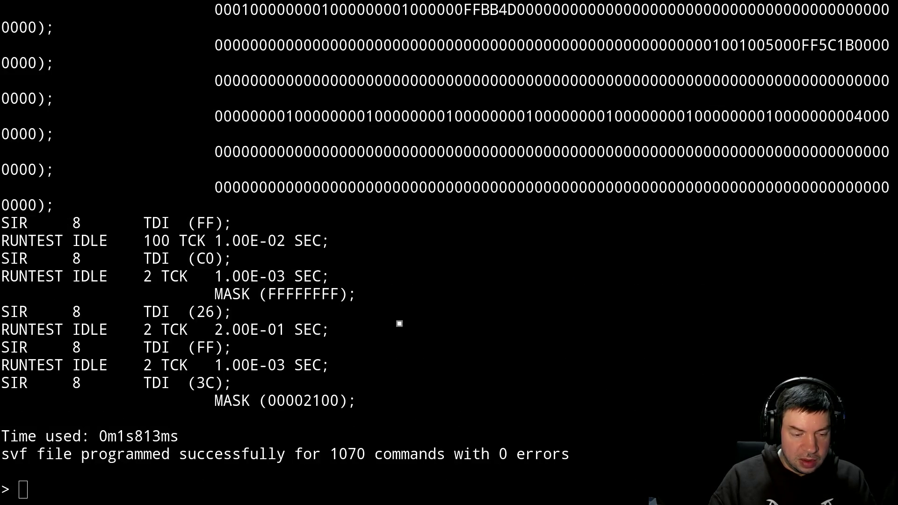
Step: Reopen ecp5_top.vhdl from history, set in_hex to '1', and save it
{"action": "key", "text": "ctrl+d"}
{"action": "type", "text": "make"}
{"action": "key", "text": "BackSpace"}
{"action": "key", "text": "BackSpace"}
{"action": "key", "text": "BackSpace"}
{"action": "key", "text": "ctrl+r"}
{"action": "type", "text": "to"}
{"action": "key", "text": "Return"}
{"action": "type", "text": "/in_h"}
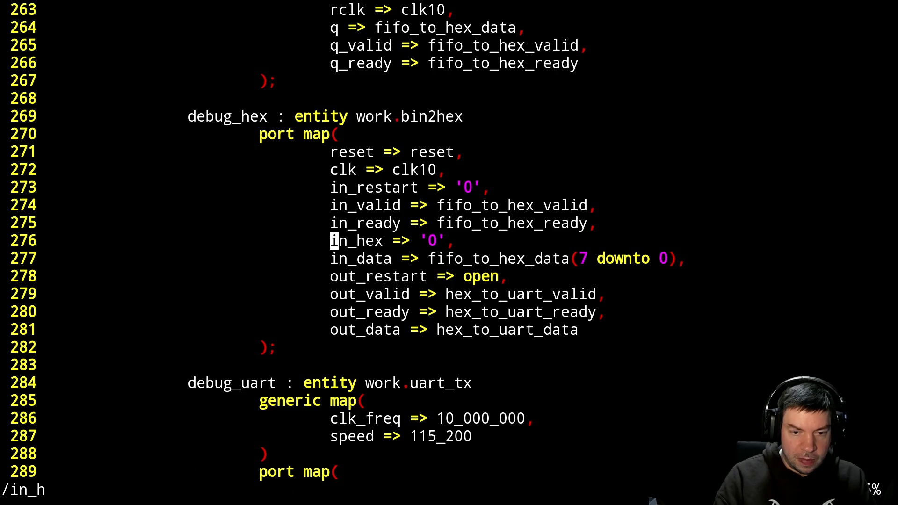
{"action": "type", "text": "f0r1:wq"}
{"action": "key", "text": "Return"}
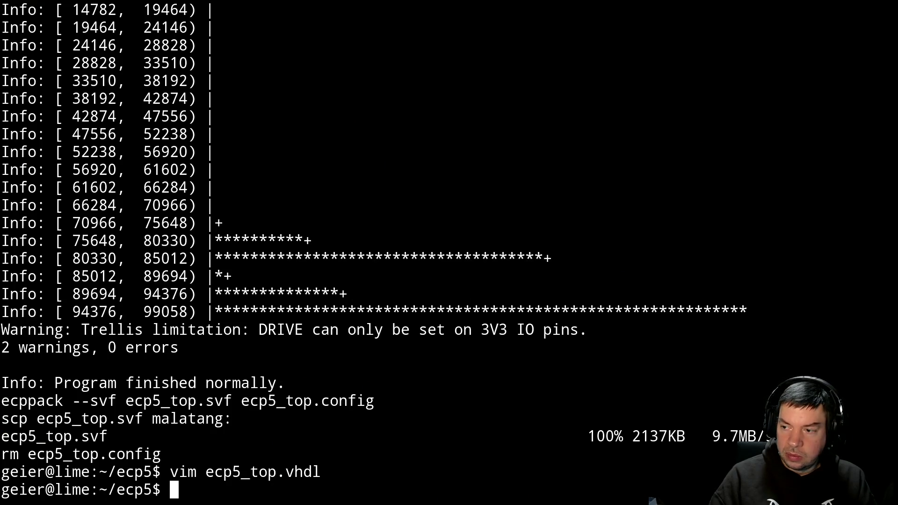
Step: Clear the command line and run make to rebuild with in_hex enabled
{"action": "key", "text": "Up"}
{"action": "key", "text": "Down"}
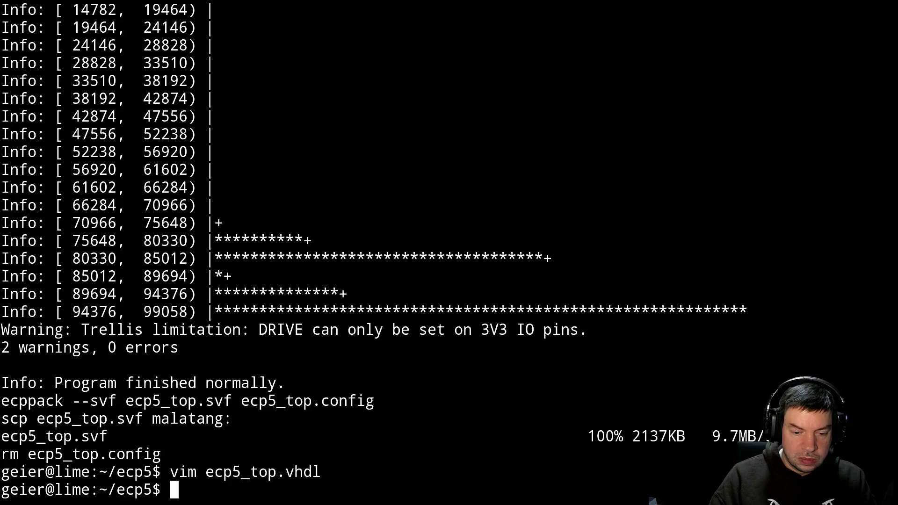
{"action": "type", "text": "a"}
{"action": "key", "text": "BackSpace"}
{"action": "type", "text": "make"}
{"action": "key", "text": "Return"}
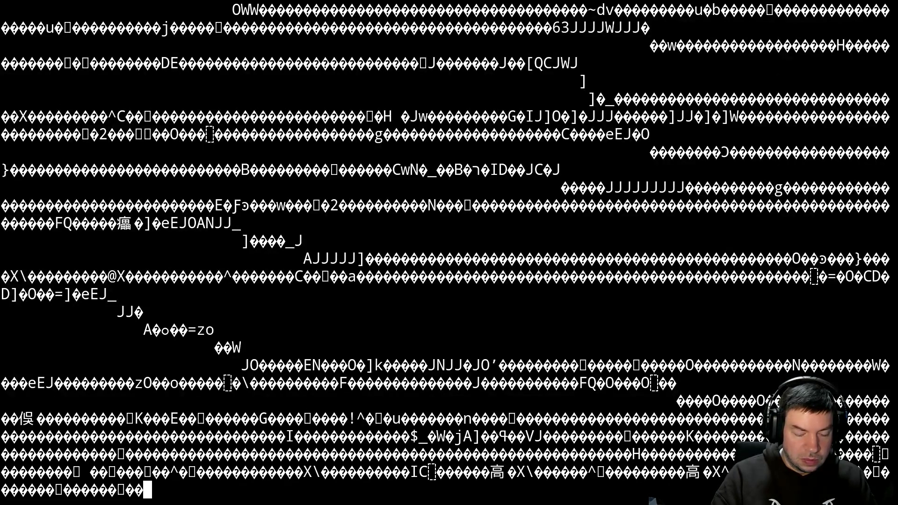
Step: Kill the GNU screen window full of garbled serial output with Ctrl-A k, confirming with y
{"action": "key", "text": "ctrl+a"}
{"action": "key", "text": "k"}
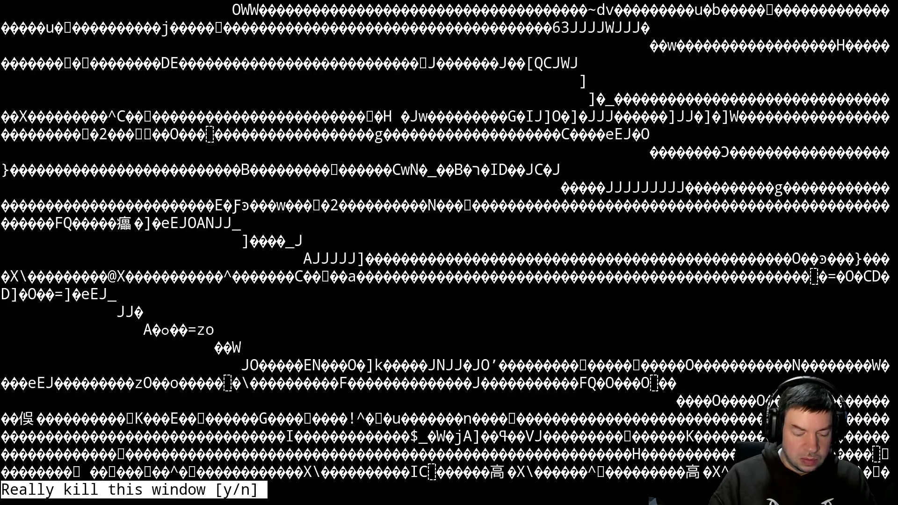
{"action": "key", "text": "y"}
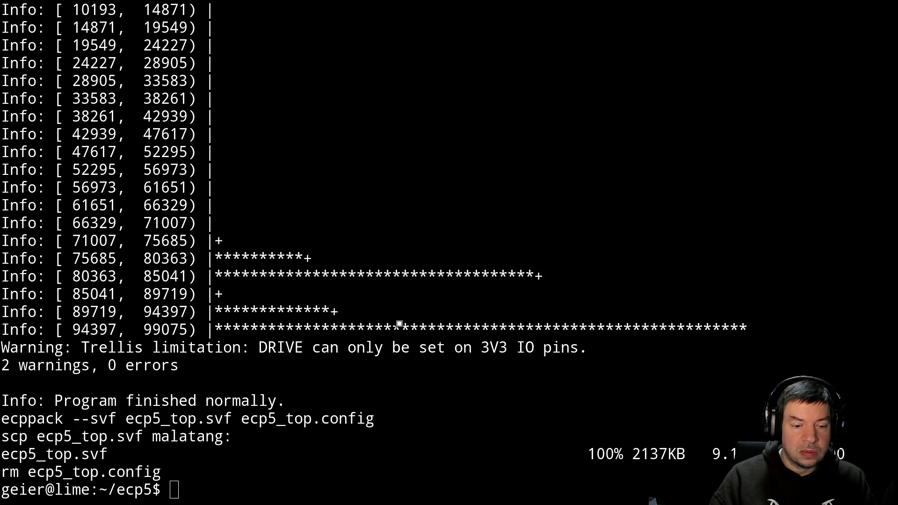
{"action": "type", "text": "fg"}
Step: Cycle through the screen windows, open a new shell window, and rerun a recalled history command
{"action": "key", "text": "Return"}
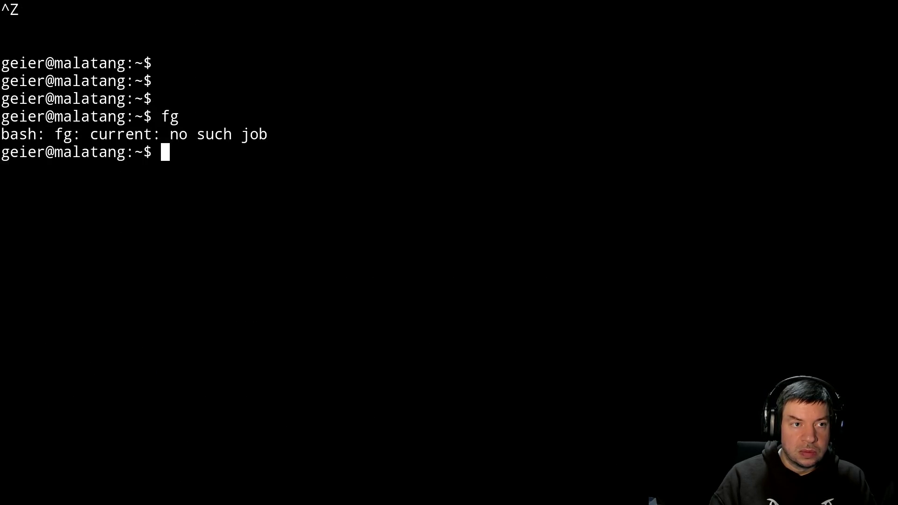
{"action": "key", "text": "ctrl+a"}
{"action": "key", "text": "n"}
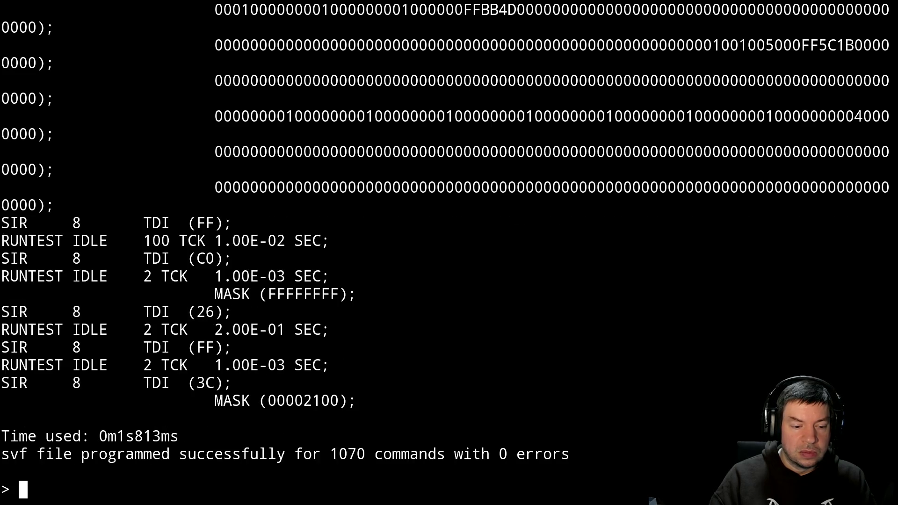
{"action": "key", "text": "ctrl+a"}
{"action": "key", "text": "w"}
{"action": "key", "text": "ctrl+a"}
{"action": "key", "text": "c"}
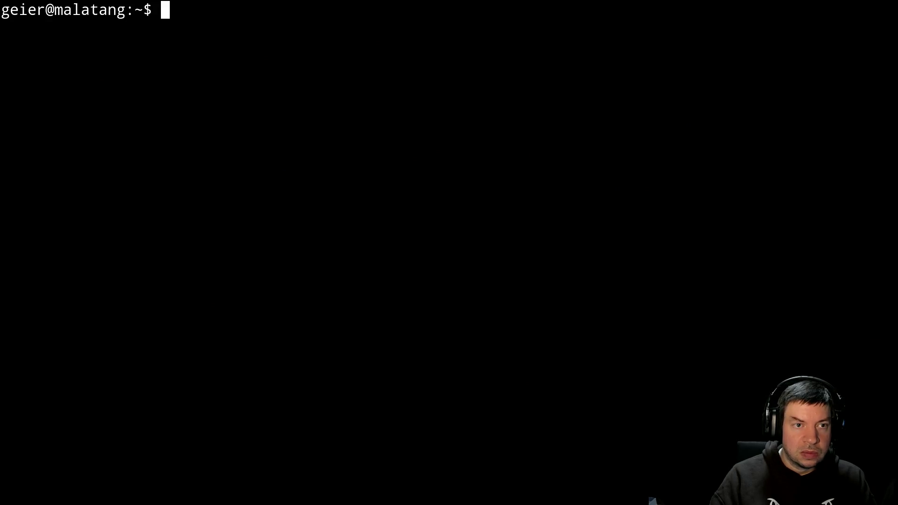
{"action": "key", "text": "ctrl+r"}
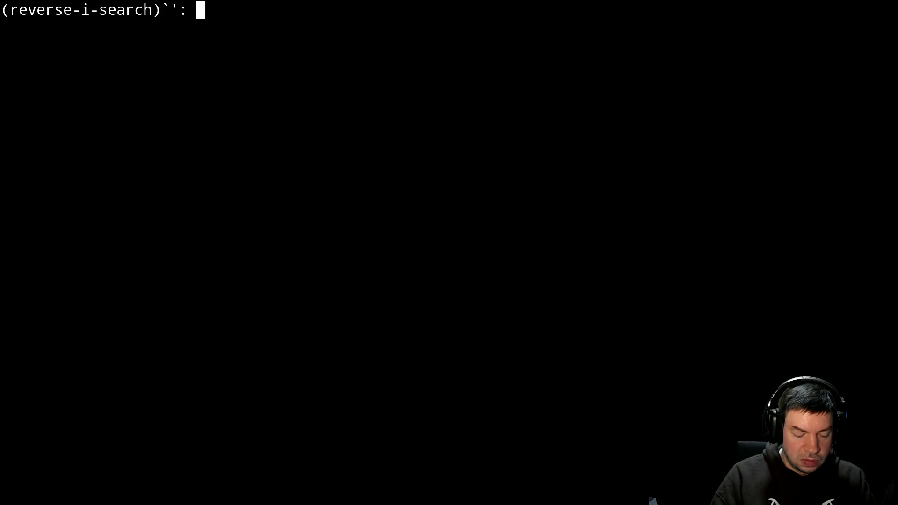
{"action": "type", "text": "u"}
{"action": "key", "text": "Return"}
Step: Switch to the programmer window, load ecp5_top.svf onto the FPGA, and resume the VHDL editor
{"action": "key", "text": "ctrl+a"}
{"action": "key", "text": "ctrl+a"}
{"action": "key", "text": "ctrl+a"}
{"action": "key", "text": "ctrl+a"}
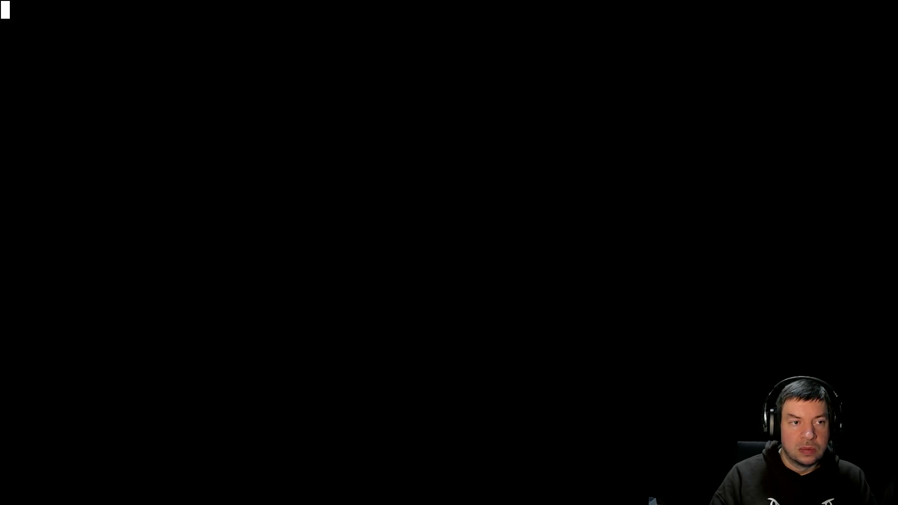
{"action": "key", "text": "ctrl+a"}
{"action": "key", "text": "ctrl+a"}
{"action": "key", "text": "Return"}
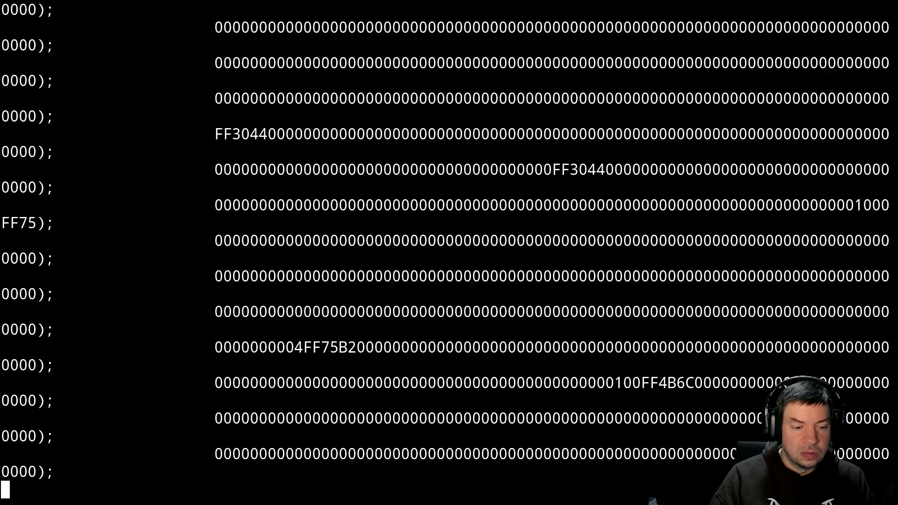
{"action": "key", "text": "ctrl+a"}
{"action": "key", "text": "ctrl+a"}
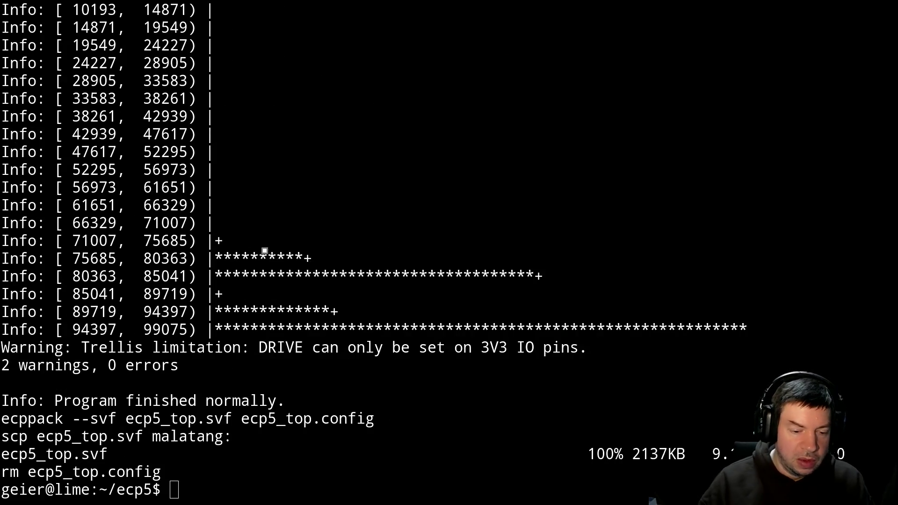
{"action": "type", "text": "fg"}
{"action": "key", "text": "Return"}
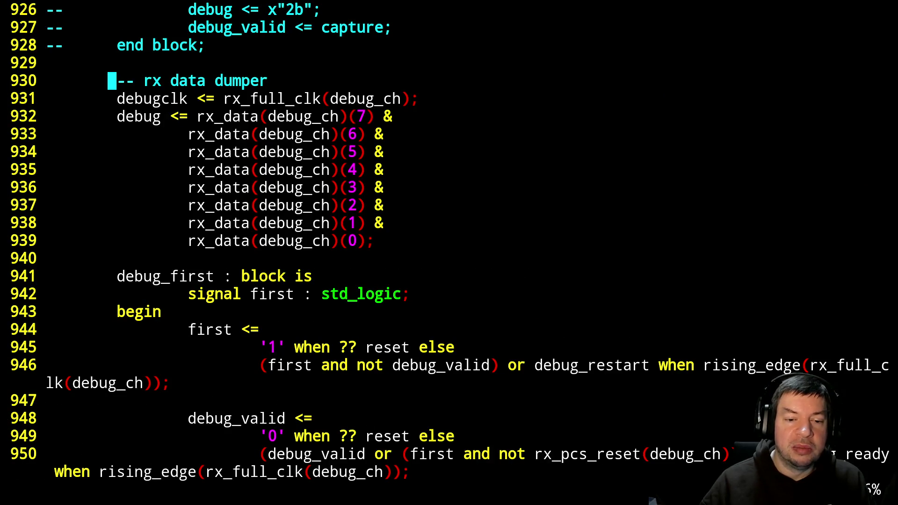
Step: Highlight the run of 4a bytes and the bc and f7 bytes in the hex dump, then return to the VHDL source
{"action": "key", "text": "Page_Up"}
{"action": "key", "text": "Page_Up"}
{"action": "key", "text": "Page_Up"}
{"action": "key", "text": "Page_Up"}
{"action": "key", "text": "Page_Up"}
{"action": "key", "text": "Page_Up"}
{"action": "key", "text": "Page_Up"}
{"action": "key", "text": "Page_Up"}
{"action": "key", "text": "Page_Up"}
{"action": "key", "text": "Page_Up"}
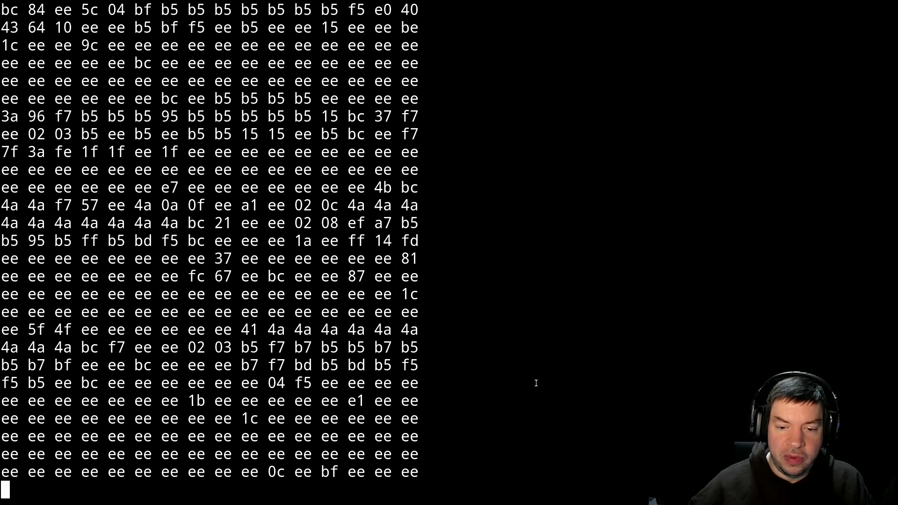
{"action": "left_click_drag", "start_coordinate": [268, 329], "coordinate": [416, 329]}
{"action": "double_click", "coordinate": [91, 347]}
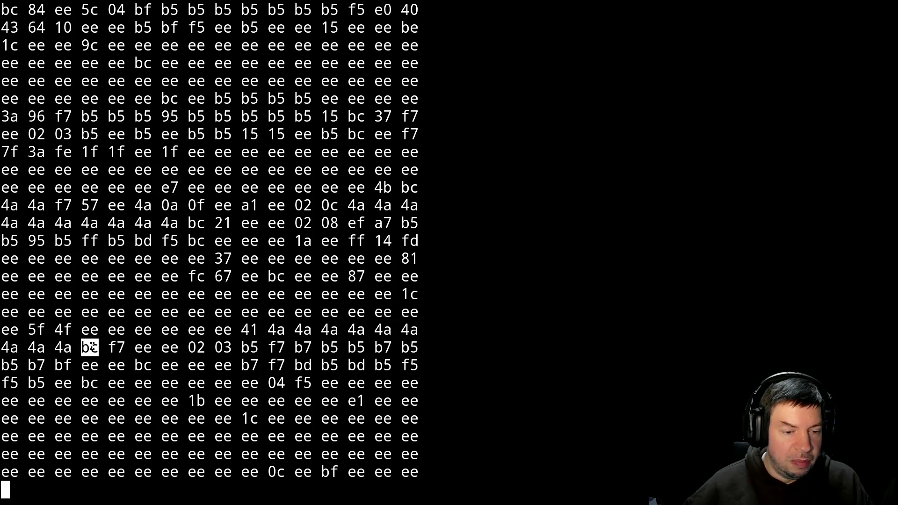
{"action": "double_click", "coordinate": [112, 347]}
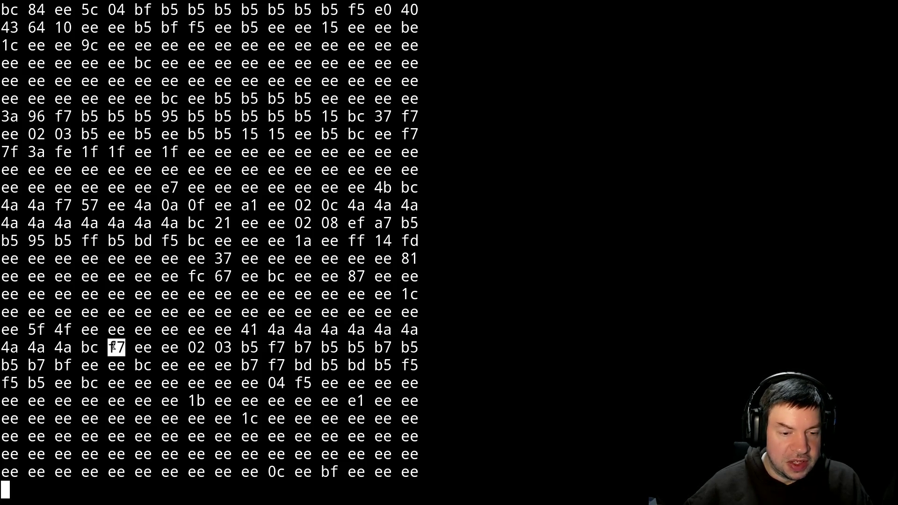
{"action": "left_click", "coordinate": [175, 360]}
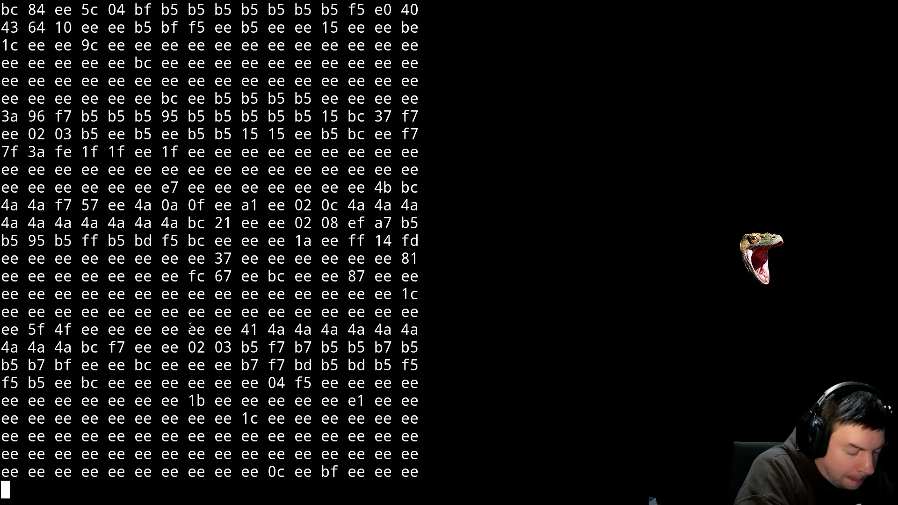
{"action": "key", "text": "Return"}
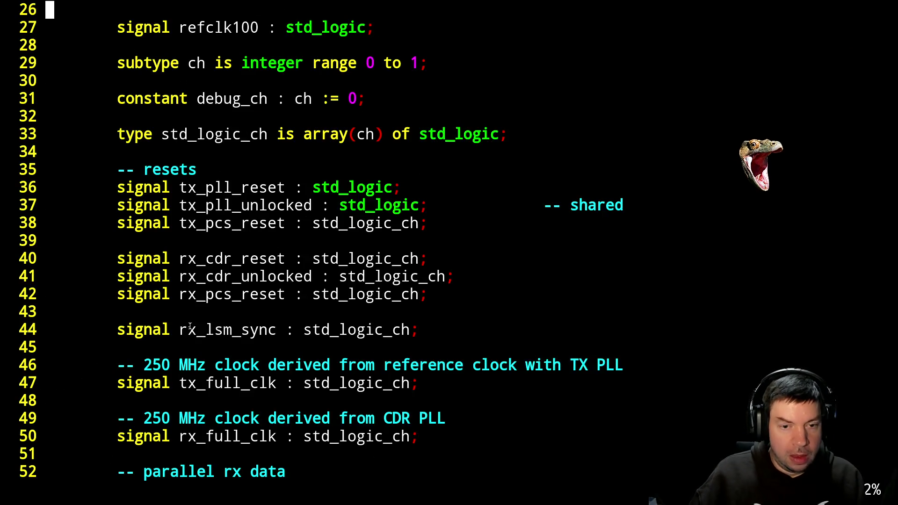
Step: Find the REQ_L line and swap the digits so CH0_REQ_LVL_SET reads 0b10, then save pcie.vhdl
{"action": "key", "text": "ctrl+r"}
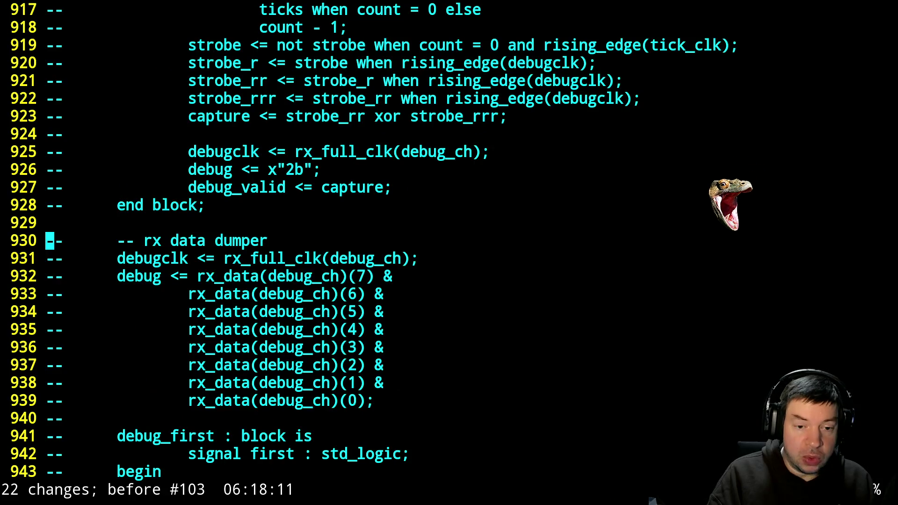
{"action": "key", "text": "ctrl+r"}
{"action": "key", "text": "slash"}
{"action": "type", "text": "REQ"}
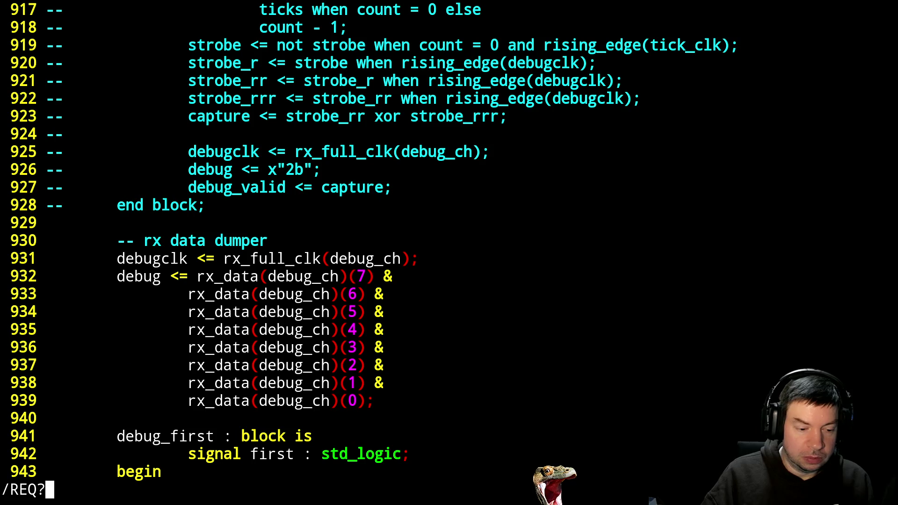
{"action": "type", "text": "_L"}
{"action": "key", "text": "Return"}
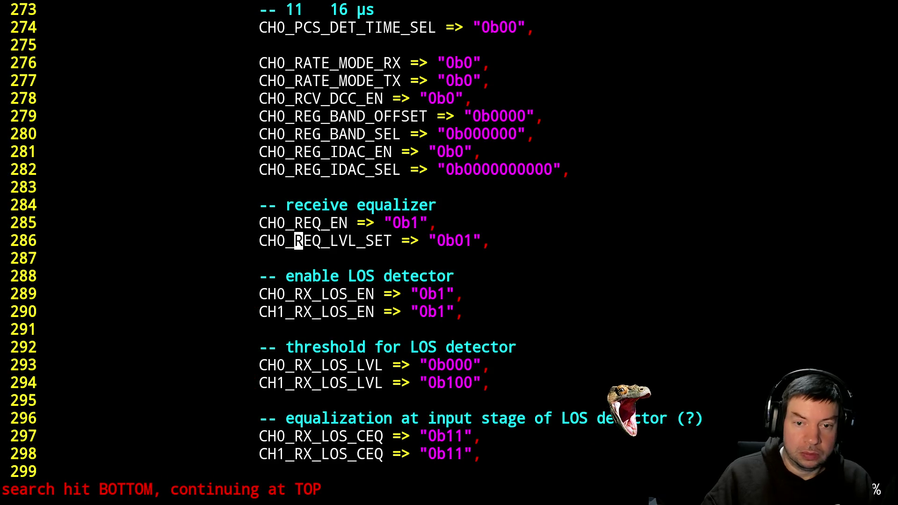
{"action": "key", "text": "j"}
{"action": "key", "text": "k"}
{"action": "key", "text": "l"}
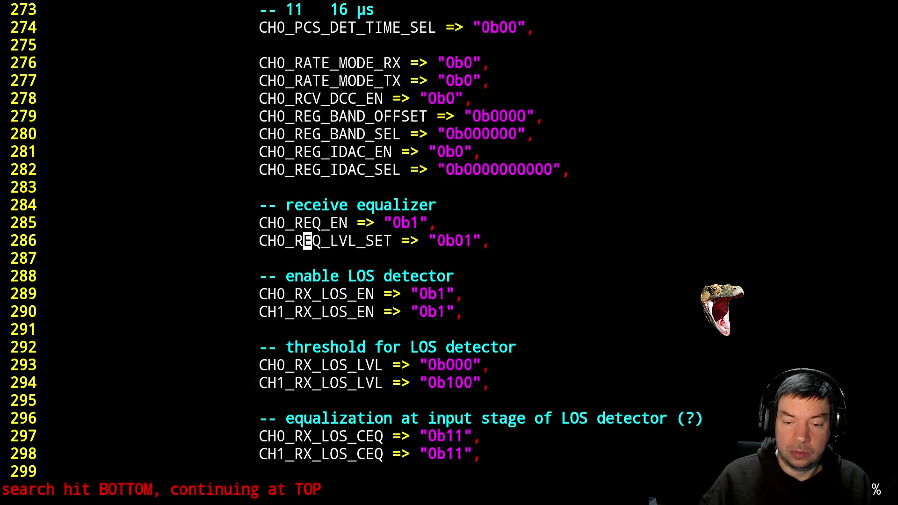
{"action": "key", "text": "f"}
{"action": "key", "text": "0"}
{"action": "key", "text": "semicolon"}
{"action": "type", "text": "xp"}
{"action": "type", "text": ":w"}
{"action": "key", "text": "Return"}
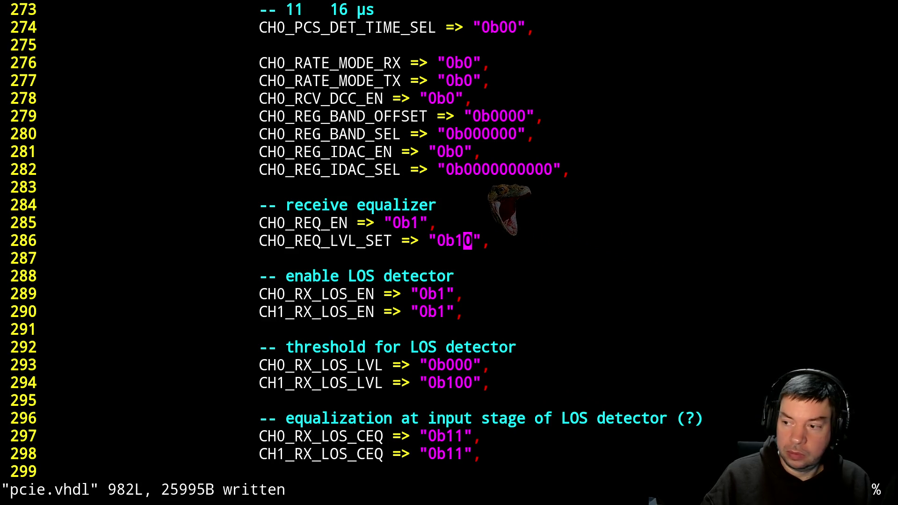
Step: Check the SerDes guide register table, suspend Vim, and run make to rebuild the bitstream
{"action": "key", "text": "alt+Tab"}
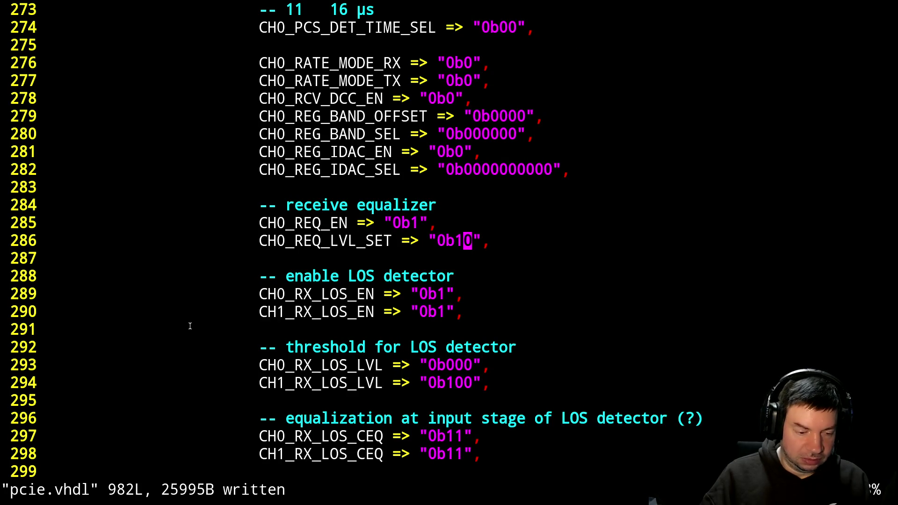
{"action": "key", "text": "ctrl+z"}
{"action": "type", "text": "make"}
{"action": "key", "text": "Return"}
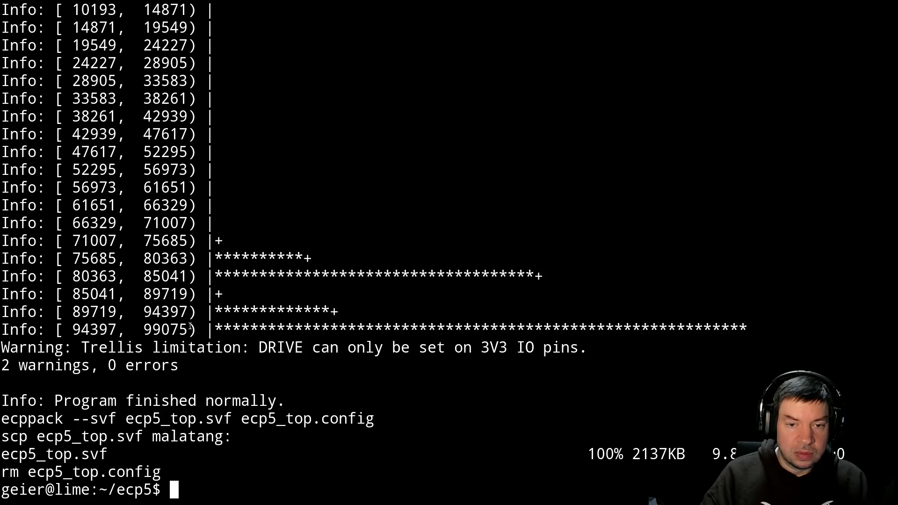
{"action": "type", "text": "fg"}
Step: Resume the suspended Vim session with pcie.vhdl from the build shell
{"action": "key", "text": "Return"}
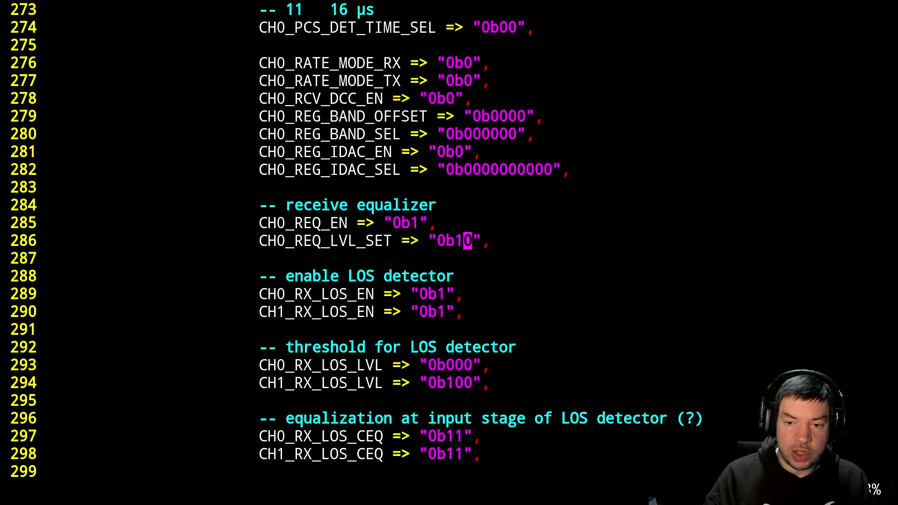
Step: Undo the 0b10 level, try CH0_REQ_LVL_SET at 0b00, then settle on 0b01
{"action": "key", "text": "u"}
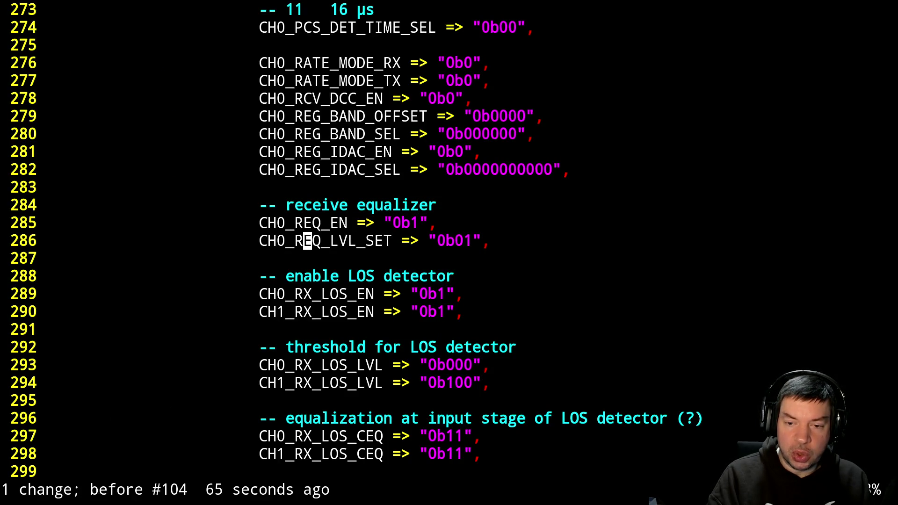
{"action": "key", "text": "f"}
{"action": "key", "text": "1"}
{"action": "key", "text": "r"}
{"action": "key", "text": "0"}
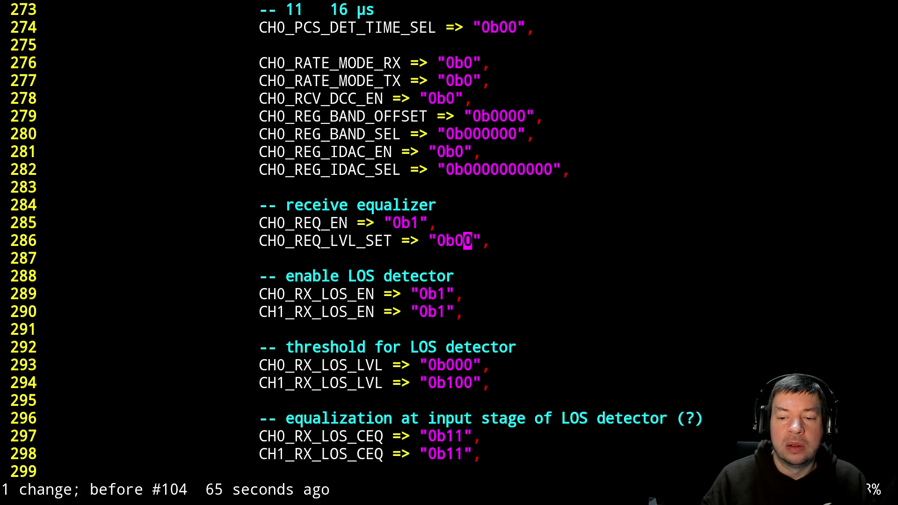
{"action": "key", "text": "r"}
{"action": "key", "text": "1"}
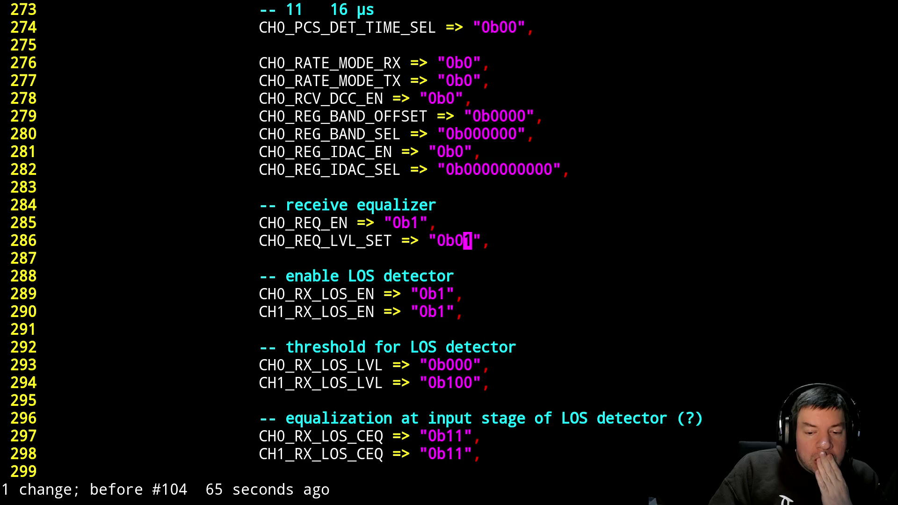
Step: Page back and forth through the surrounding channel settings to review them
{"action": "key", "text": "ctrl+f"}
{"action": "key", "text": "ctrl+b"}
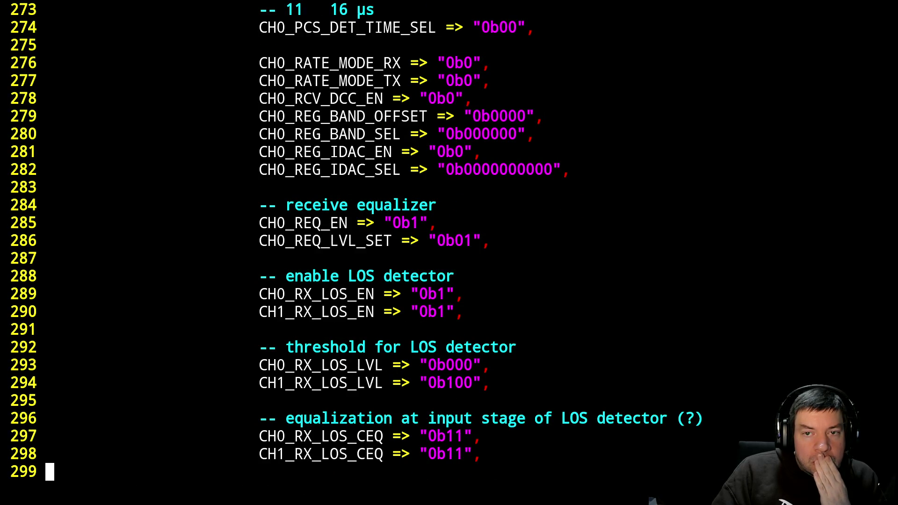
{"action": "key", "text": "ctrl+b"}
{"action": "key", "text": "ctrl+f"}
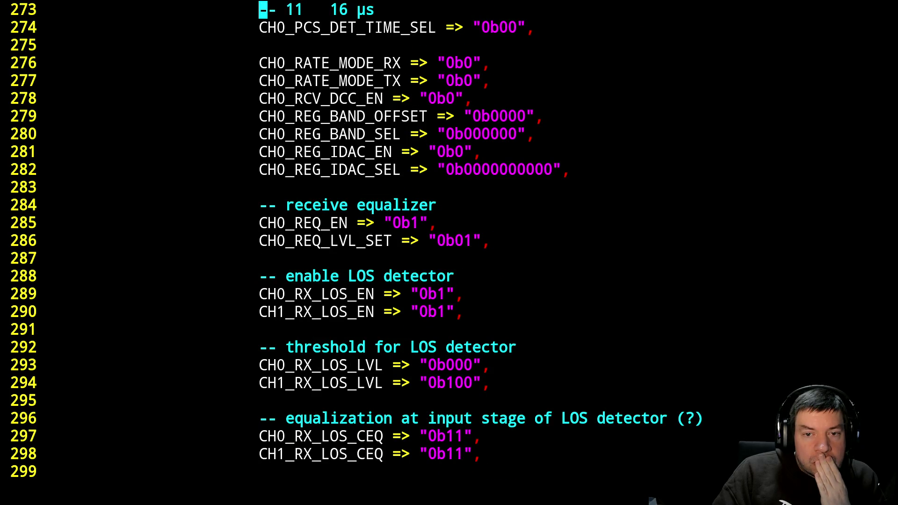
{"action": "key", "text": "ctrl+b"}
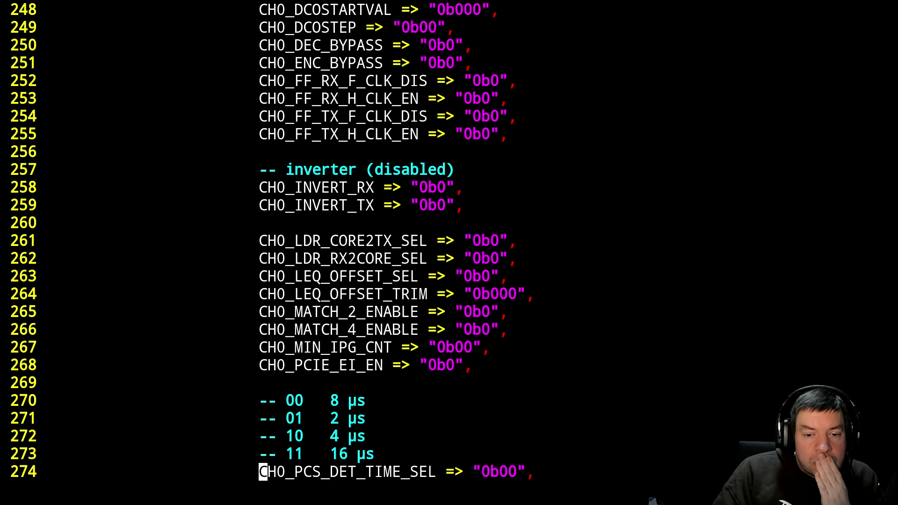
Step: Search the SerDes/PCS guide for "leq" and step through matches to the Linear Equalizer section
{"action": "key", "text": "alt+Tab"}
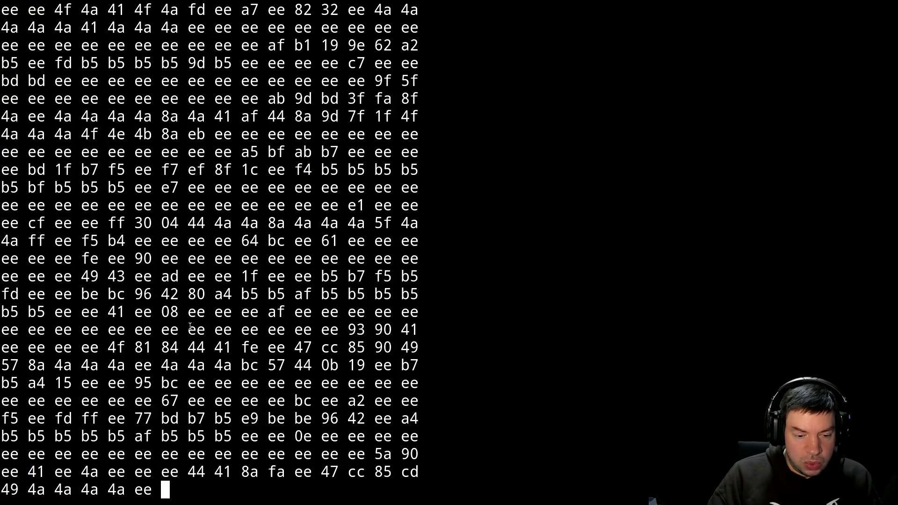
{"action": "key", "text": "alt+Tab"}
{"action": "key", "text": "ctrl+f"}
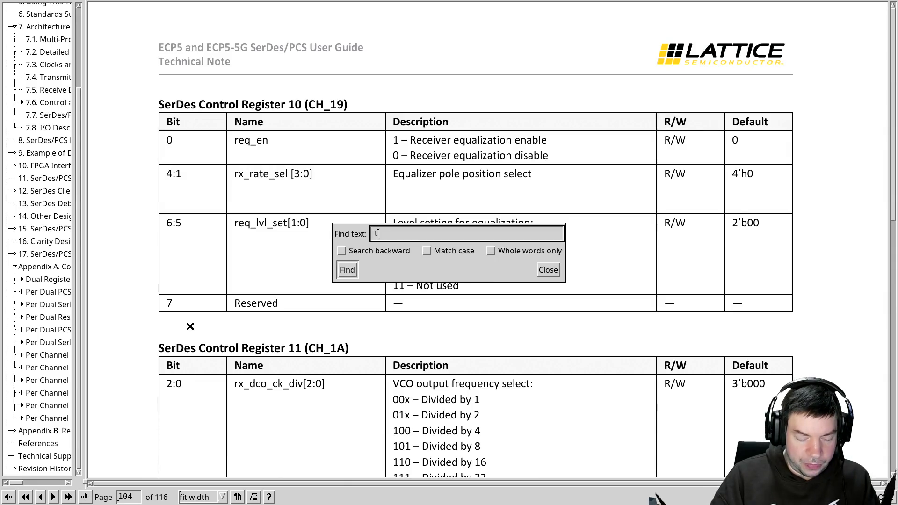
{"action": "type", "text": "_off"}
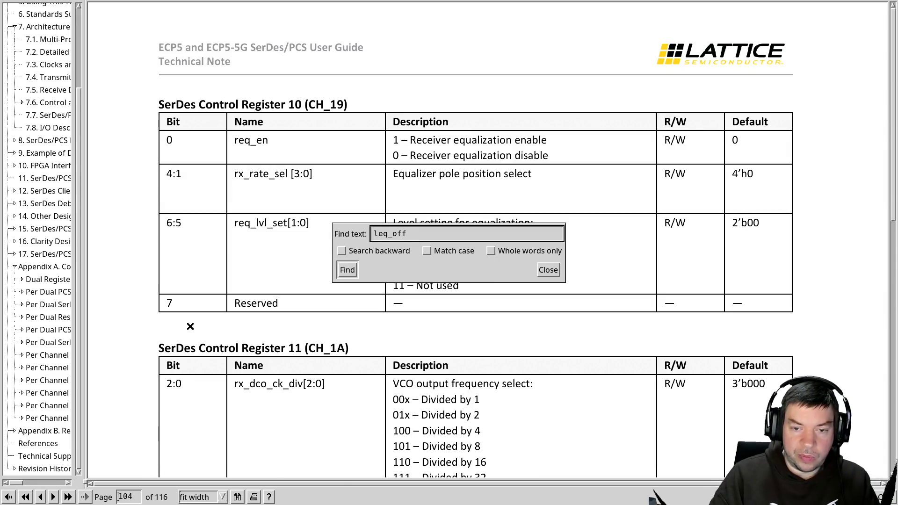
{"action": "key", "text": "BackSpace"}
{"action": "key", "text": "Return"}
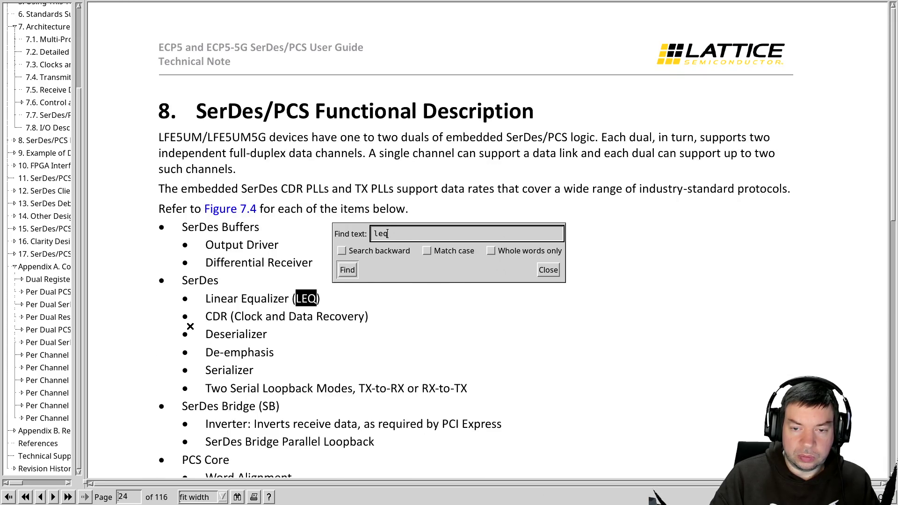
{"action": "key", "text": "Escape"}
{"action": "key", "text": "ctrl+g"}
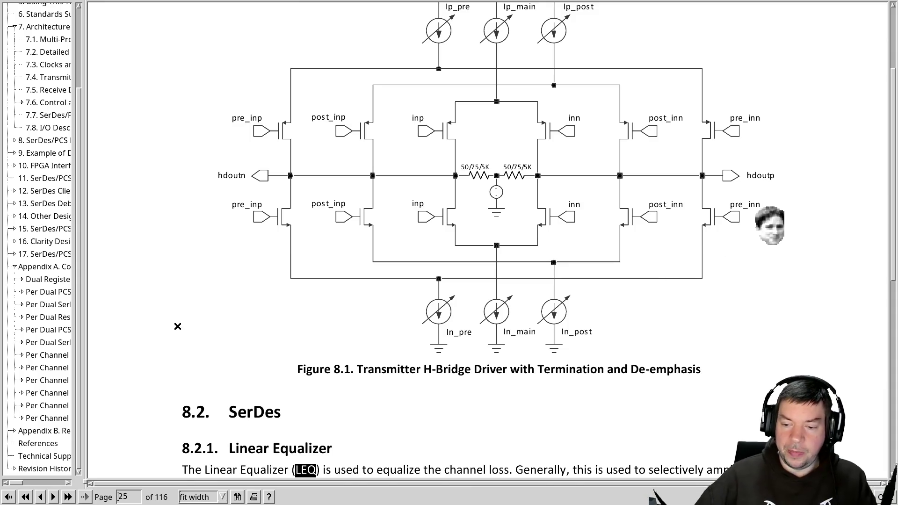
{"action": "scroll", "coordinate": [234, 330], "scroll_direction": "down", "scroll_amount": 1}
{"action": "scroll", "coordinate": [234, 330], "scroll_direction": "down", "scroll_amount": 2}
{"action": "scroll", "coordinate": [252, 294], "scroll_direction": "down", "scroll_amount": 2}
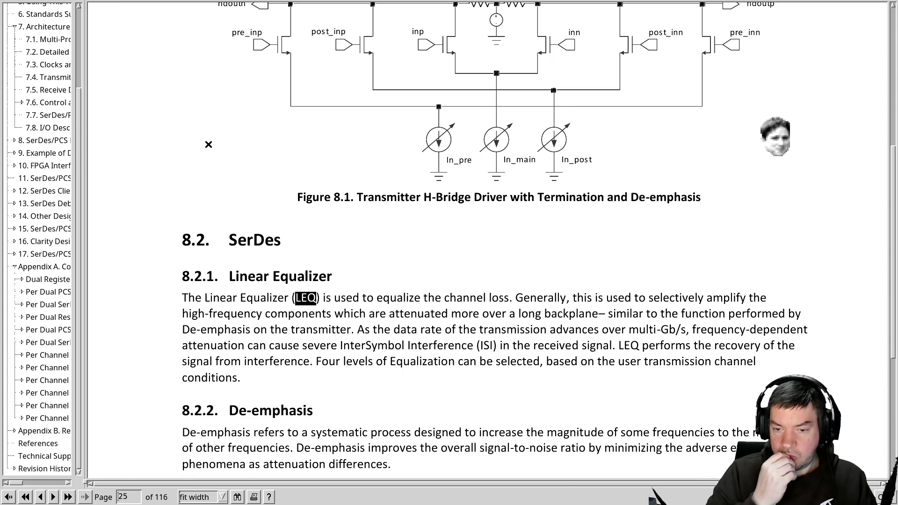
{"action": "key", "text": "ctrl+g"}
{"action": "key", "text": "ctrl+g"}
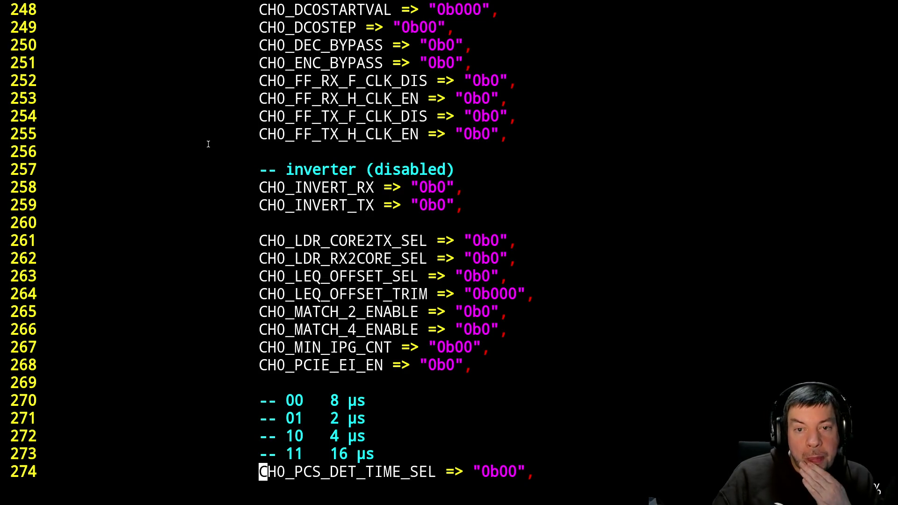
Step: Navigate down past the LEQ and LOS settings to the CH0_RX_RATE_SEL value
{"action": "key", "text": "o"}
{"action": "key", "text": "Escape"}
{"action": "key", "text": "k"}
{"action": "key", "text": "k"}
{"action": "key", "text": "k"}
{"action": "key", "text": "k"}
{"action": "key", "text": "k"}
{"action": "key", "text": "k"}
{"action": "key", "text": "k"}
{"action": "key", "text": "k"}
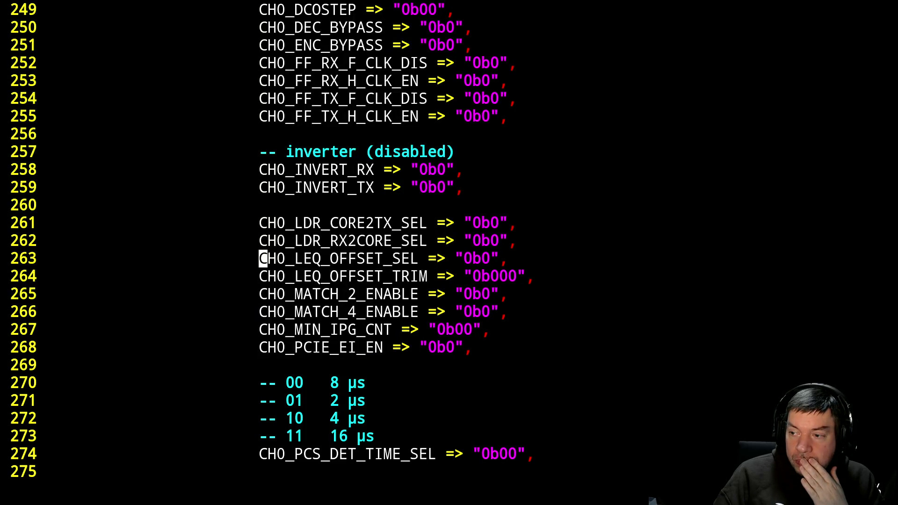
{"action": "key", "text": "j"}
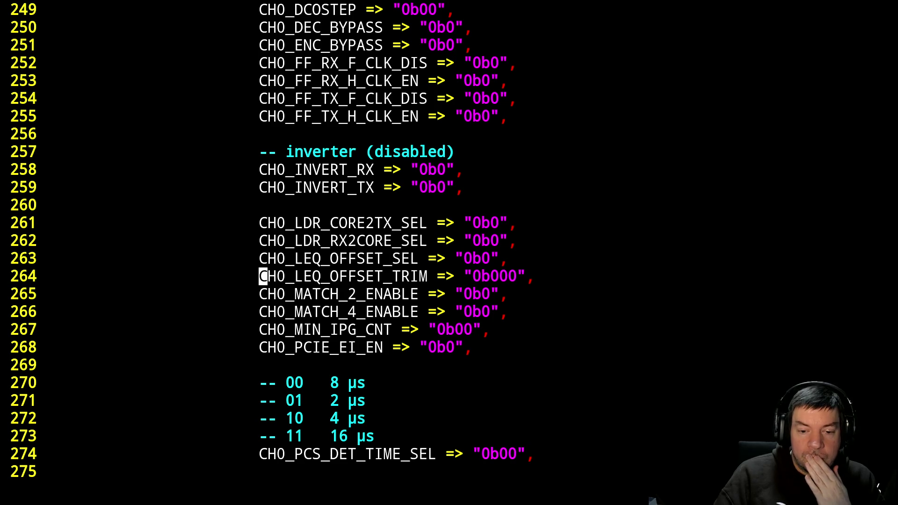
{"action": "key", "text": "n"}
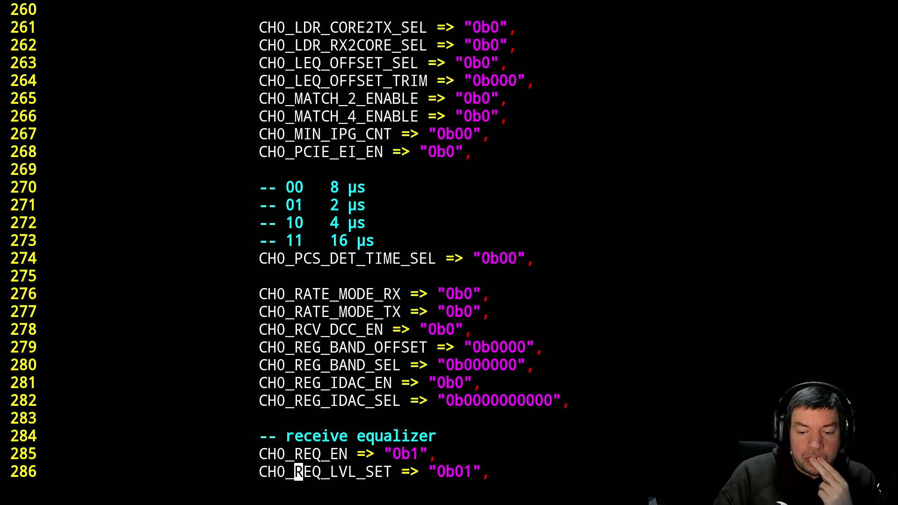
{"action": "key", "text": "j"}
{"action": "key", "text": "j"}
{"action": "key", "text": "j"}
{"action": "key", "text": "j"}
{"action": "key", "text": "j"}
{"action": "key", "text": "j"}
{"action": "key", "text": "j"}
{"action": "key", "text": "j"}
{"action": "key", "text": "j"}
{"action": "key", "text": "j"}
{"action": "key", "text": "j"}
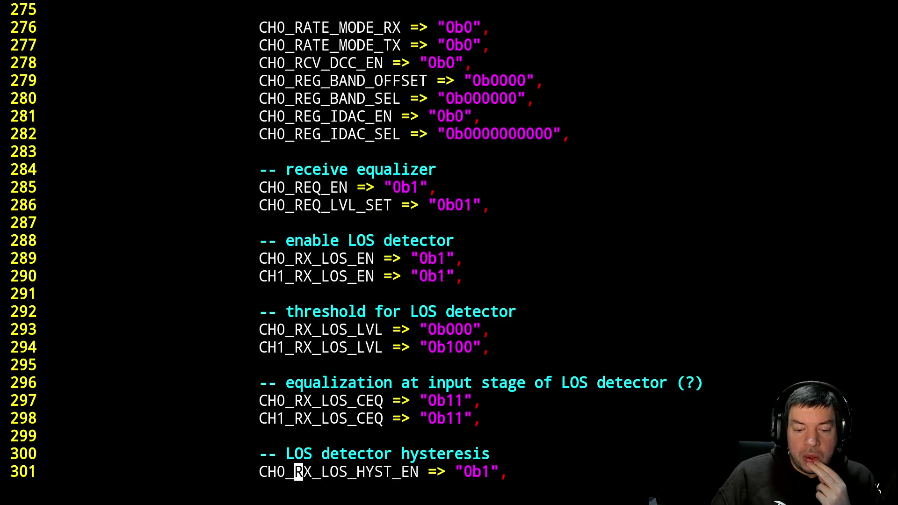
{"action": "key", "text": "k"}
{"action": "key", "text": "z"}
{"action": "key", "text": "Return"}
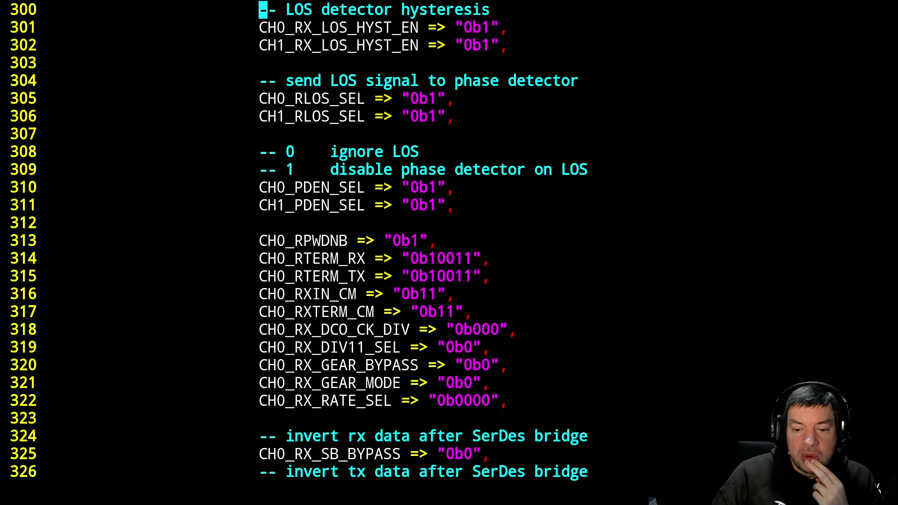
{"action": "key", "text": "j"}
{"action": "key", "text": "j"}
{"action": "key", "text": "j"}
{"action": "key", "text": "j"}
{"action": "key", "text": "j"}
{"action": "key", "text": "j"}
{"action": "key", "text": "j"}
{"action": "key", "text": "j"}
{"action": "key", "text": "j"}
{"action": "key", "text": "j"}
{"action": "key", "text": "k"}
{"action": "key", "text": "l"}
{"action": "key", "text": "l"}
{"action": "key", "text": "l"}
{"action": "key", "text": "l"}
{"action": "key", "text": "l"}
{"action": "key", "text": "l"}
{"action": "key", "text": "l"}
{"action": "key", "text": "l"}
{"action": "key", "text": "l"}
{"action": "key", "text": "l"}
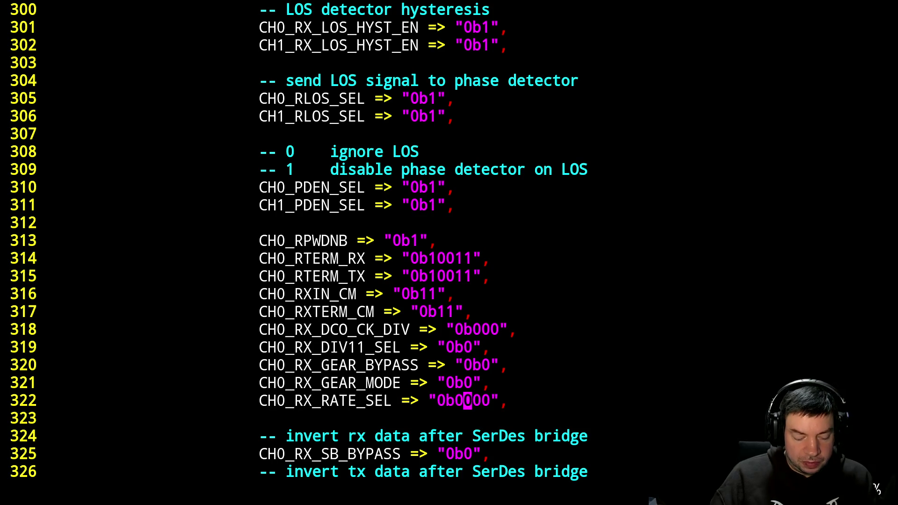
{"action": "type", "text": ":w"}
Step: Save pcie.vhdl with RX_RATE_SEL at 0b0100 and suspend Vim to the shell
{"action": "key", "text": "Return"}
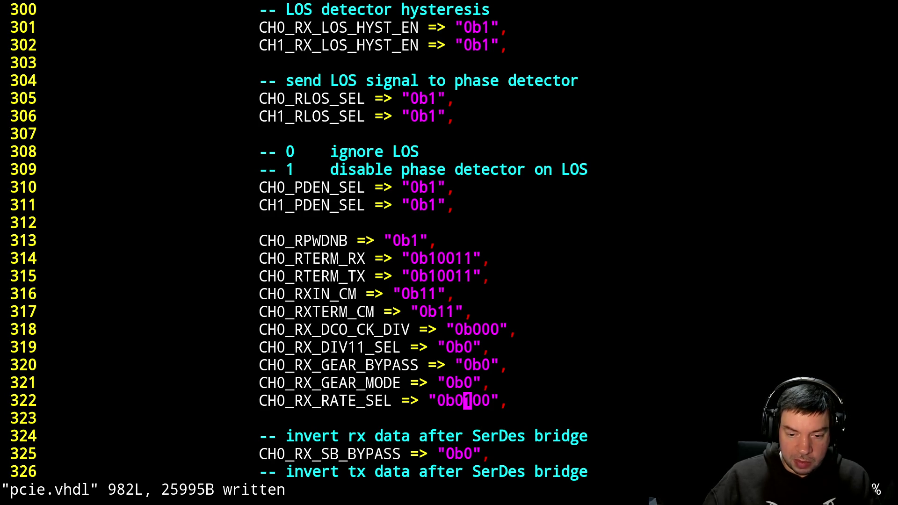
{"action": "type", "text": ":w"}
{"action": "key", "text": "Return"}
{"action": "key", "text": "ctrl+z"}
{"action": "type", "text": "make"}
Step: Run make, load ecp5_top.svf onto the FPGA, then bring Vim back
{"action": "key", "text": "Return"}
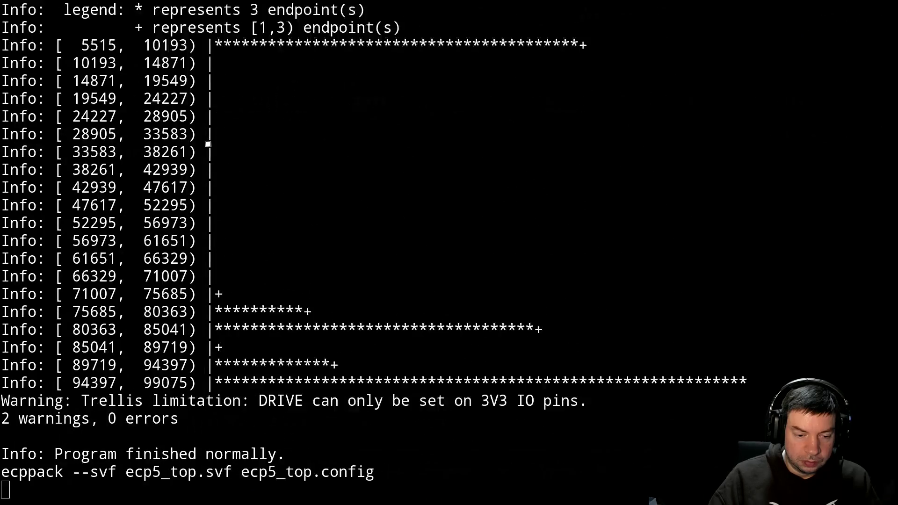
{"action": "type", "text": "svf ecp5_top.svf"}
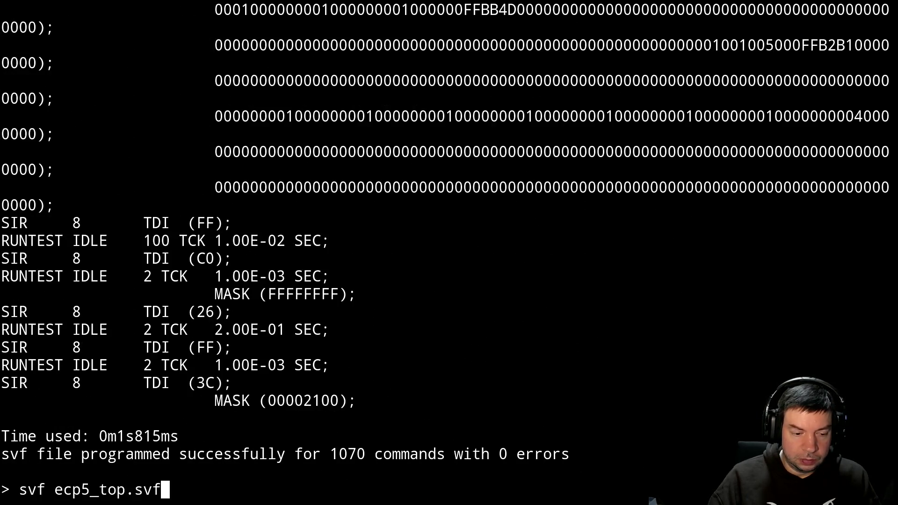
{"action": "key", "text": "Return"}
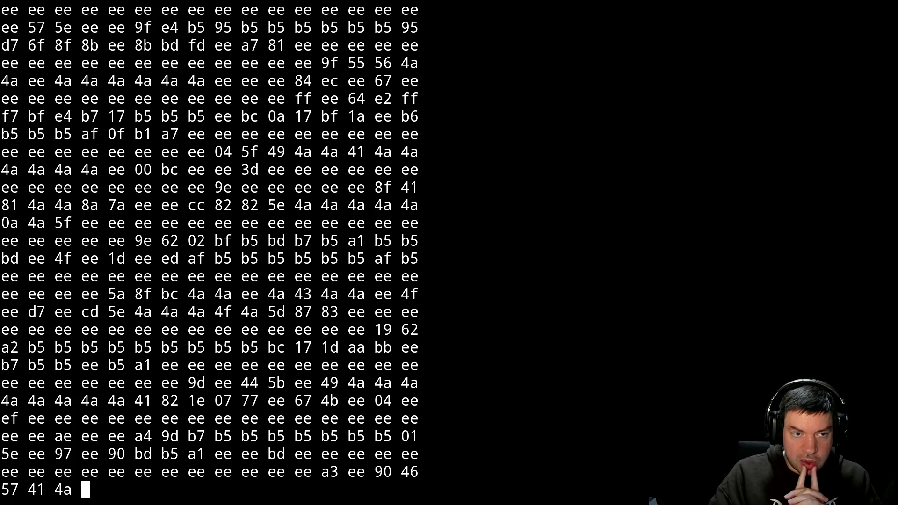
{"action": "type", "text": "fg"}
{"action": "key", "text": "Return"}
{"action": "type", "text": "h"}
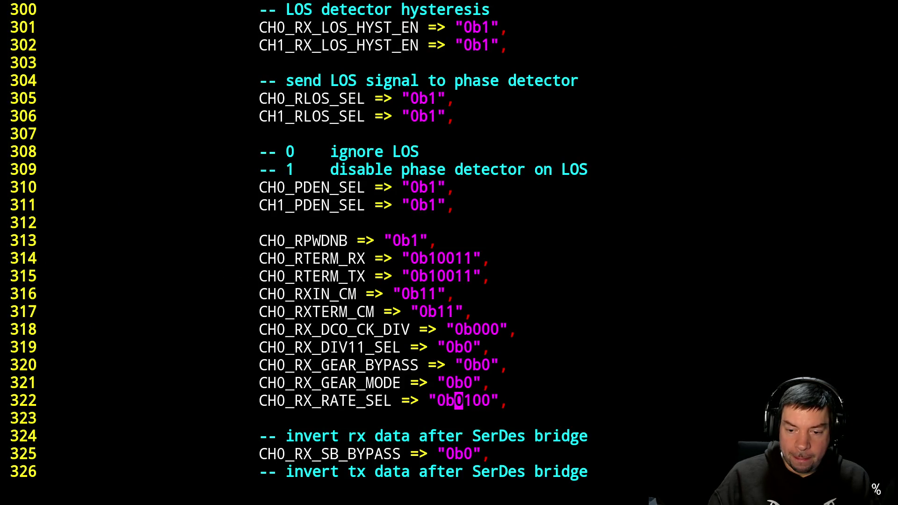
{"action": "type", "text": "r1:w"}
Step: Save RX_RATE_SEL as 0b1100, rebuild and load the bitstream onto the FPGA
{"action": "key", "text": "Return"}
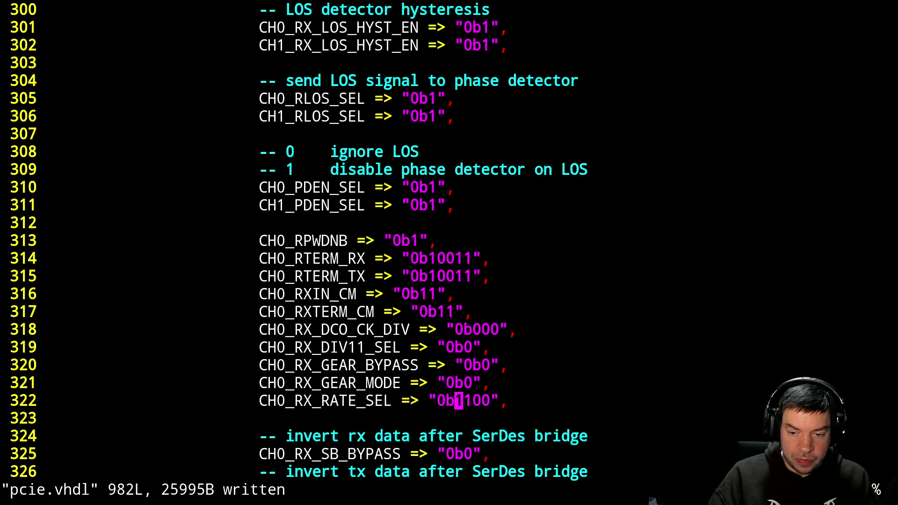
{"action": "key", "text": "ctrl+z"}
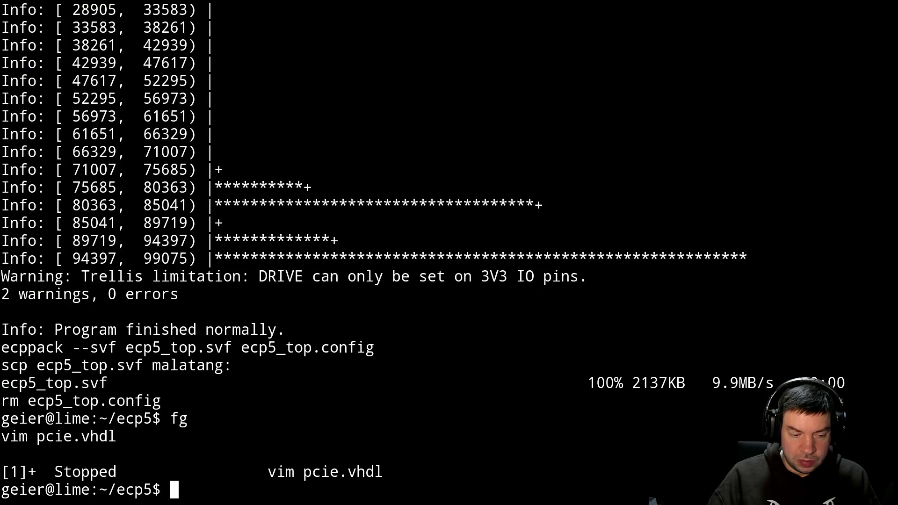
{"action": "type", "text": "ma"}
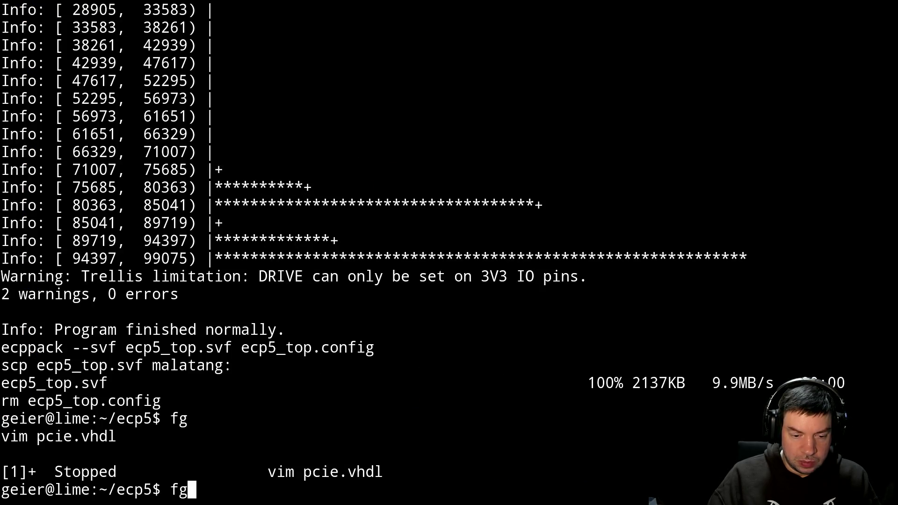
{"action": "type", "text": "ke"}
{"action": "key", "text": "Return"}
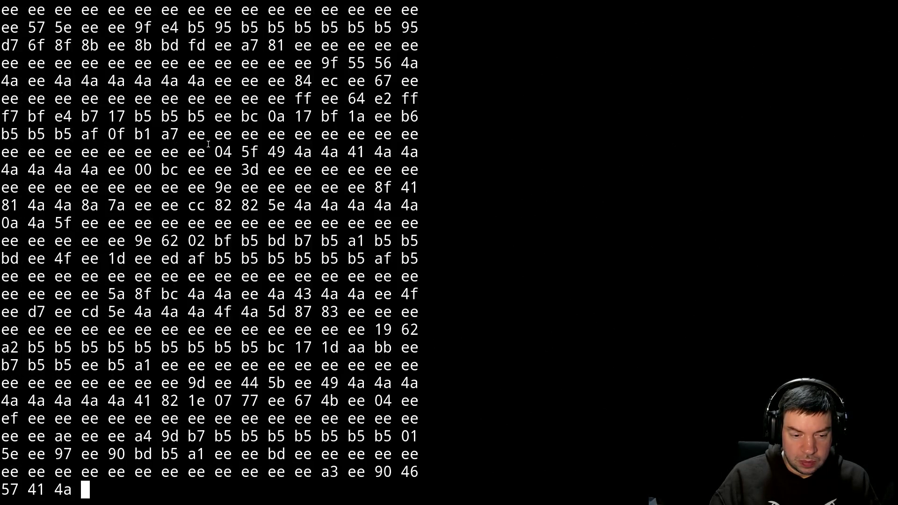
{"action": "type", "text": "svf ecp5_top.svf"}
{"action": "key", "text": "Return"}
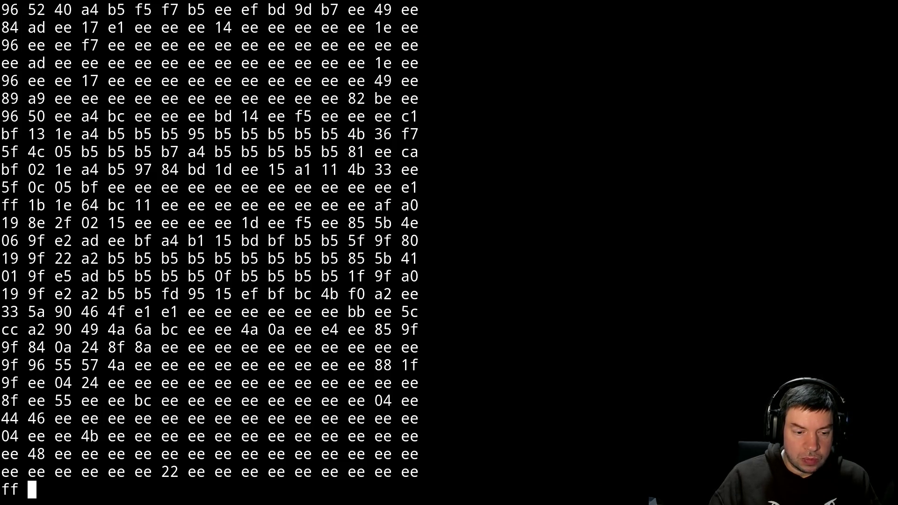
{"action": "type", "text": "fg"}
Step: Change RX_RATE_SEL to 0b0001, save pcie.vhdl and start another make
{"action": "key", "text": "Return"}
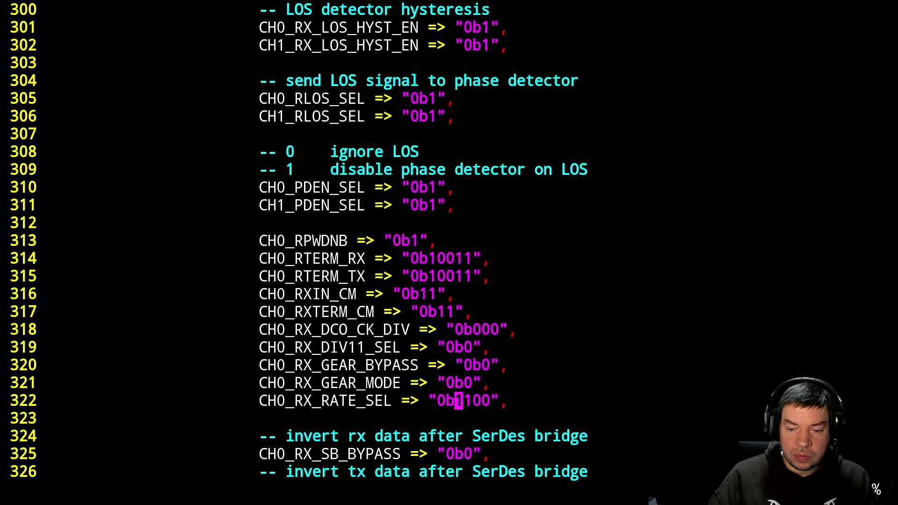
{"action": "key", "text": "x"}
{"action": "key", "text": "x"}
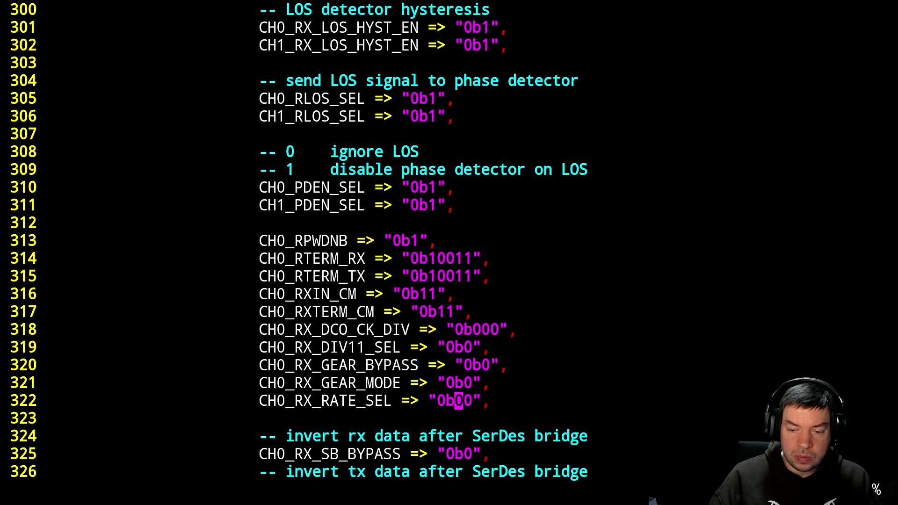
{"action": "type", "text": "a01"}
{"action": "key", "text": "Escape"}
{"action": "type", "text": ":w"}
{"action": "key", "text": "Return"}
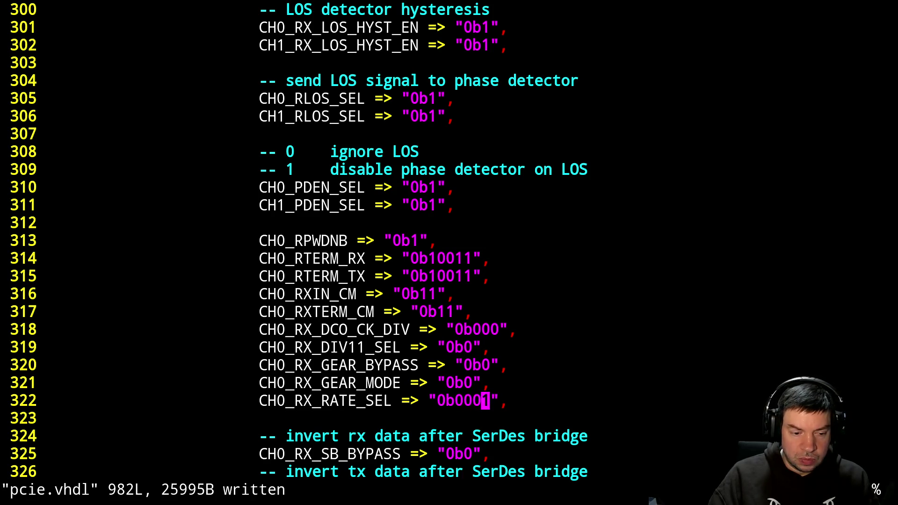
{"action": "key", "text": "ctrl+z"}
{"action": "type", "text": "make"}
{"action": "key", "text": "Return"}
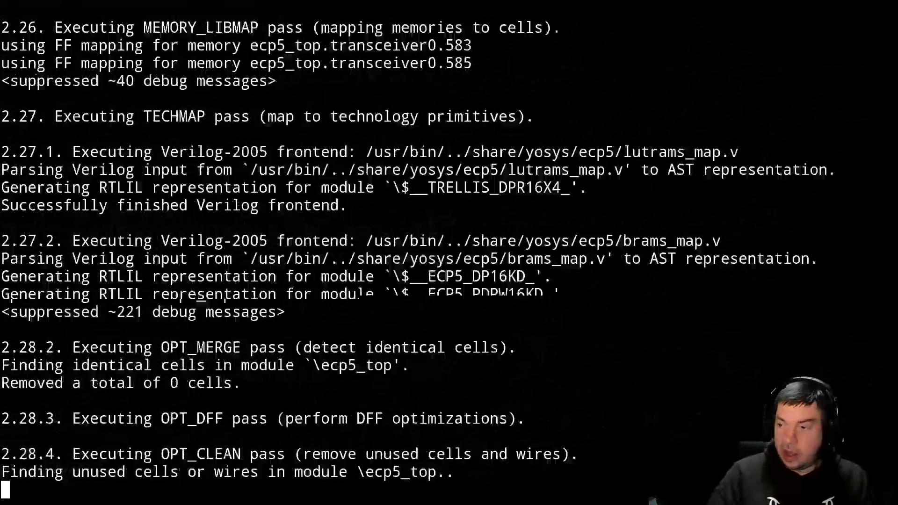
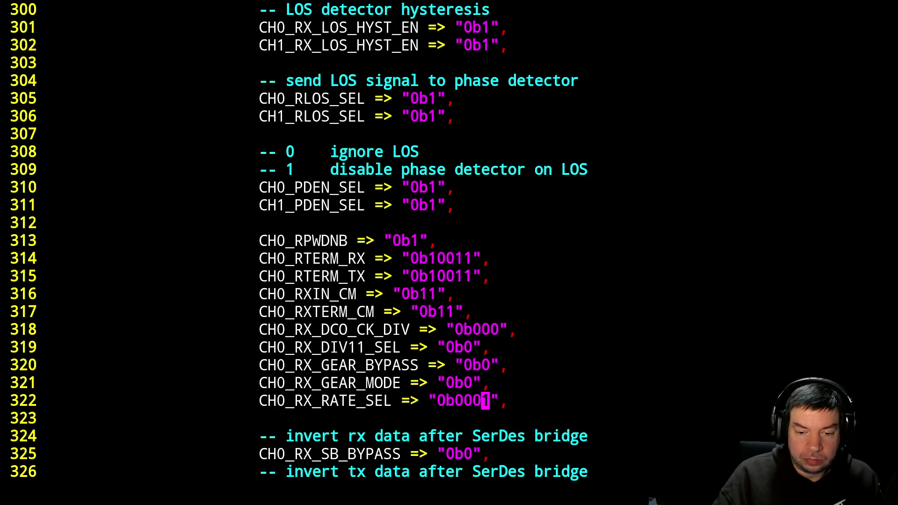
Step: Set CH0_RX_RATE_SEL on line 322 to "0b0010" and save pcie.vhdl
{"action": "key", "text": "r"}
{"action": "key", "text": "0"}
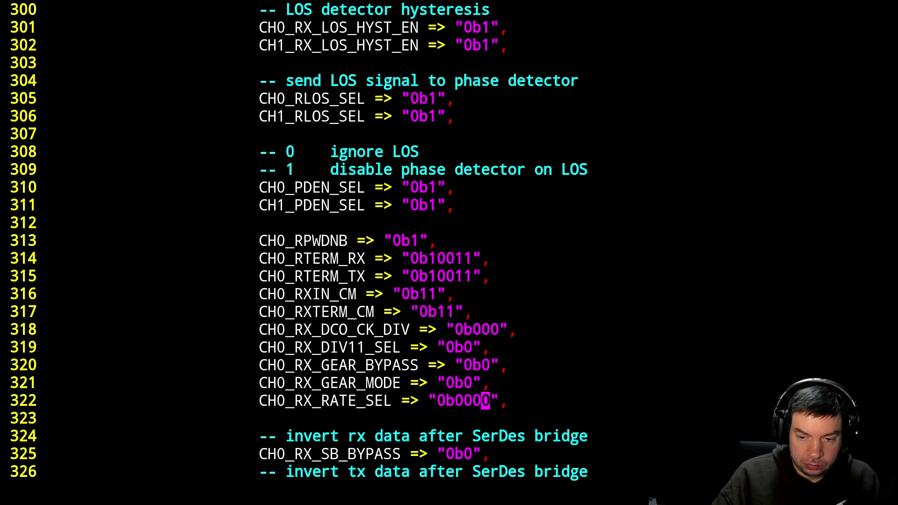
{"action": "type", "text": "hr1:w"}
{"action": "key", "text": "Return"}
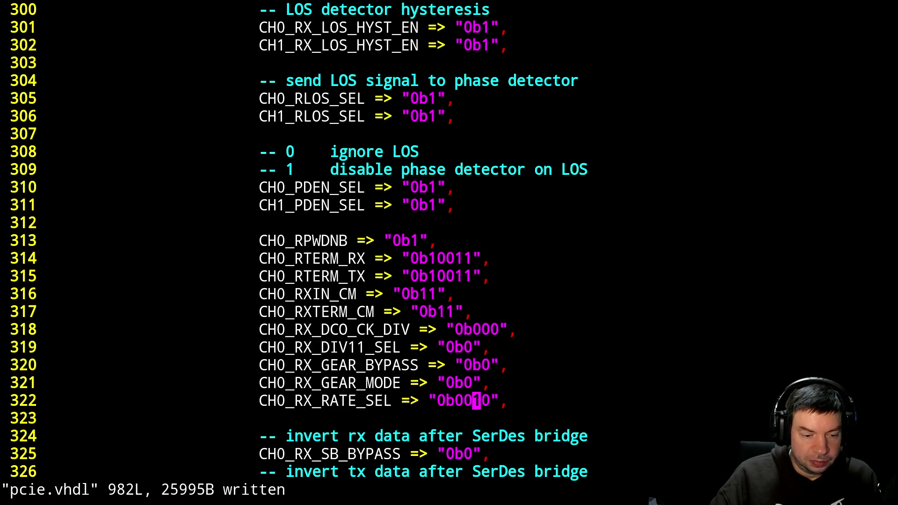
Step: Suspend Vim, run make and load ecp5_top.svf, then return to pcie.vhdl in Vim
{"action": "key", "text": "ctrl+z"}
{"action": "key", "text": "Up"}
{"action": "key", "text": "Up"}
{"action": "key", "text": "Return"}
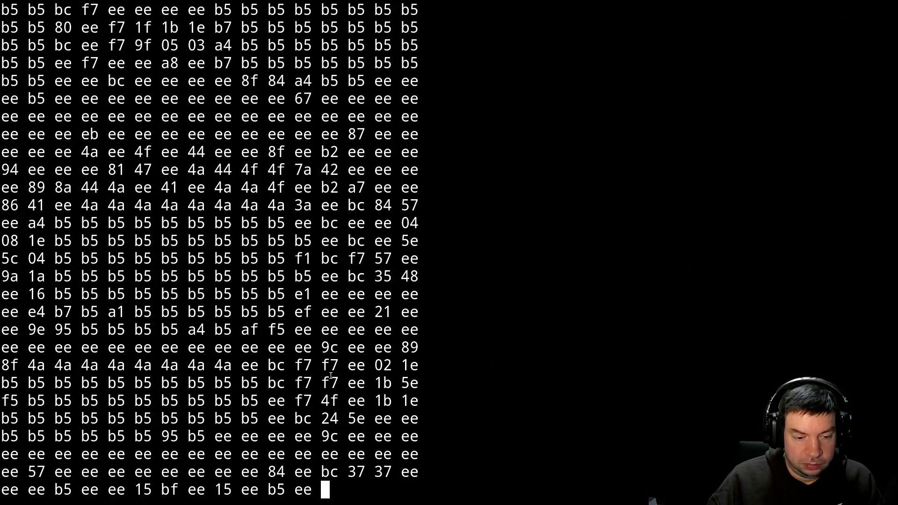
{"action": "type", "text": "svf ecp5_top.svf"}
{"action": "key", "text": "Return"}
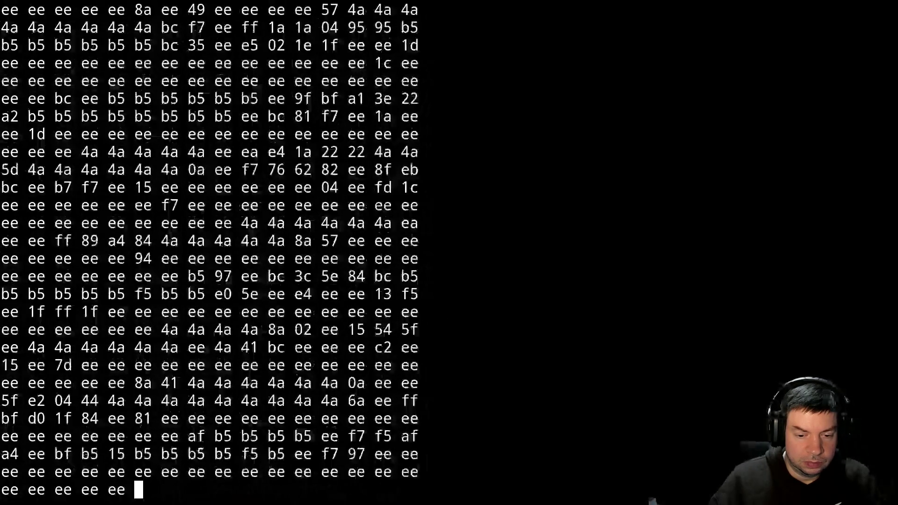
{"action": "key", "text": "alt+Tab"}
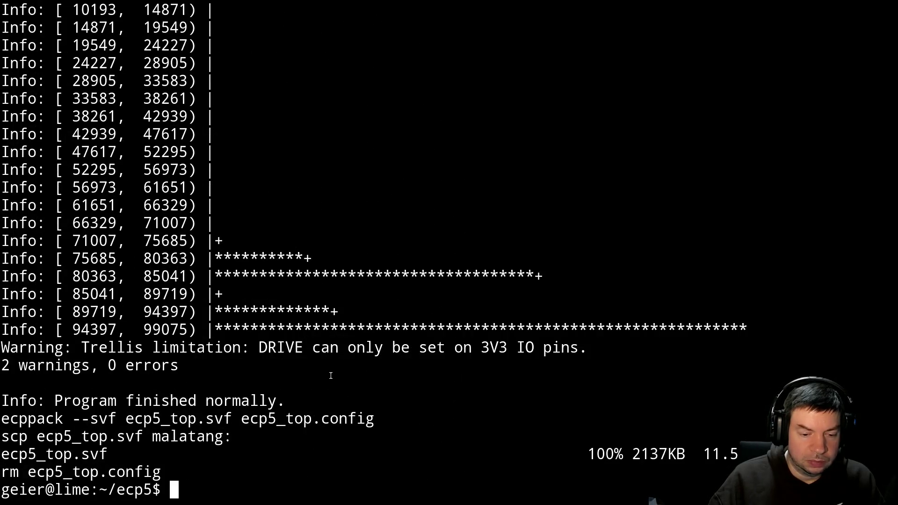
{"action": "key", "text": "alt+Tab"}
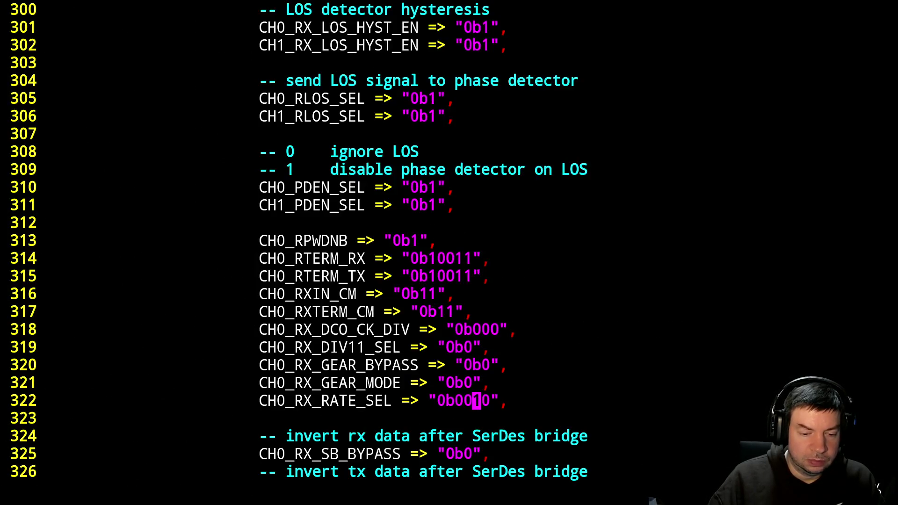
Step: Change CH0_RX_RATE_SEL on line 322 to "0b1111" and save pcie.vhdl
{"action": "key", "text": "r"}
{"action": "key", "text": "0"}
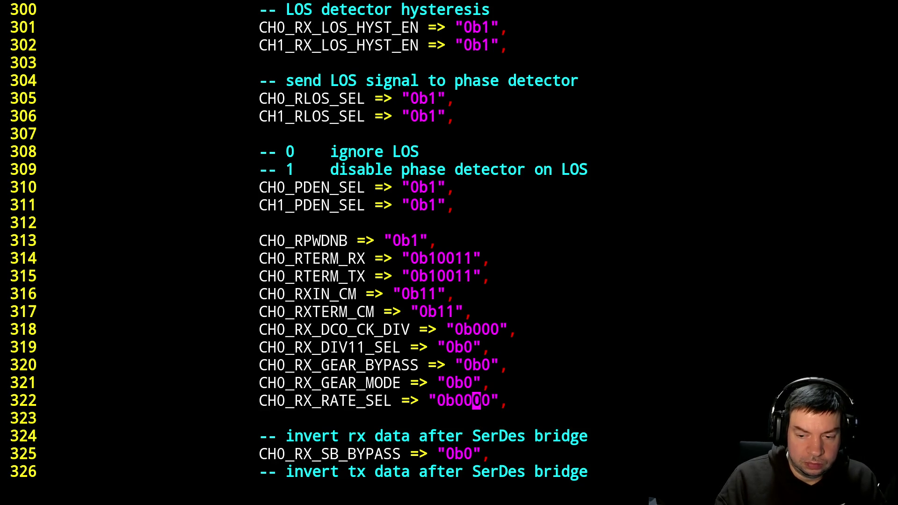
{"action": "key", "text": "h"}
{"action": "key", "text": "x"}
{"action": "key", "text": "x"}
{"action": "key", "text": "x"}
{"action": "type", "text": "hs1111"}
{"action": "key", "text": "Escape"}
{"action": "type", "text": ":"}
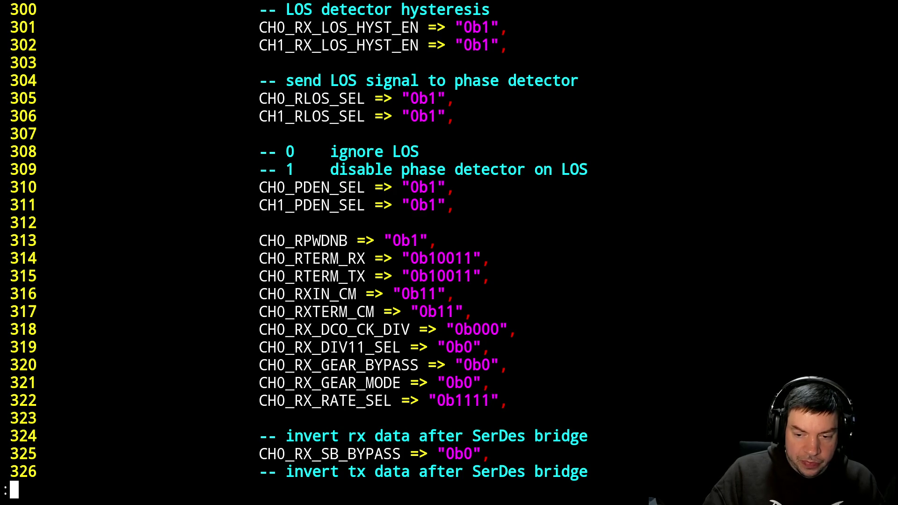
{"action": "type", "text": "w"}
{"action": "key", "text": "Return"}
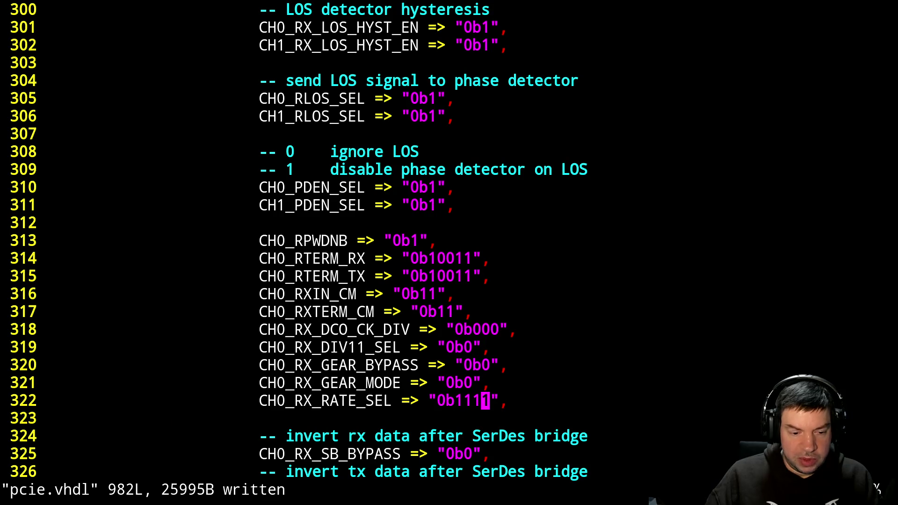
Step: Suspend Vim, rebuild with make, watch the hex dump, then resume editing pcie.vhdl
{"action": "key", "text": "ctrl+z"}
{"action": "type", "text": "make"}
{"action": "key", "text": "Return"}
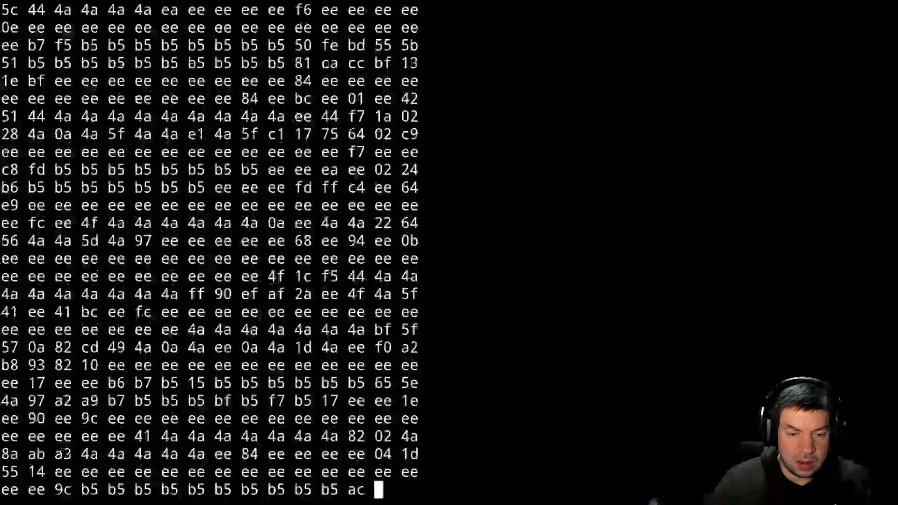
{"action": "key", "text": "alt+Tab"}
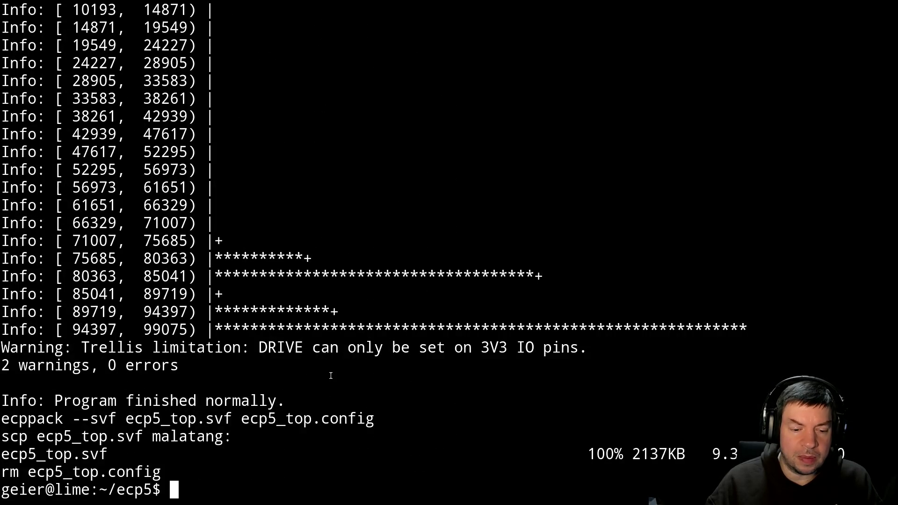
{"action": "type", "text": "fg"}
{"action": "key", "text": "Return"}
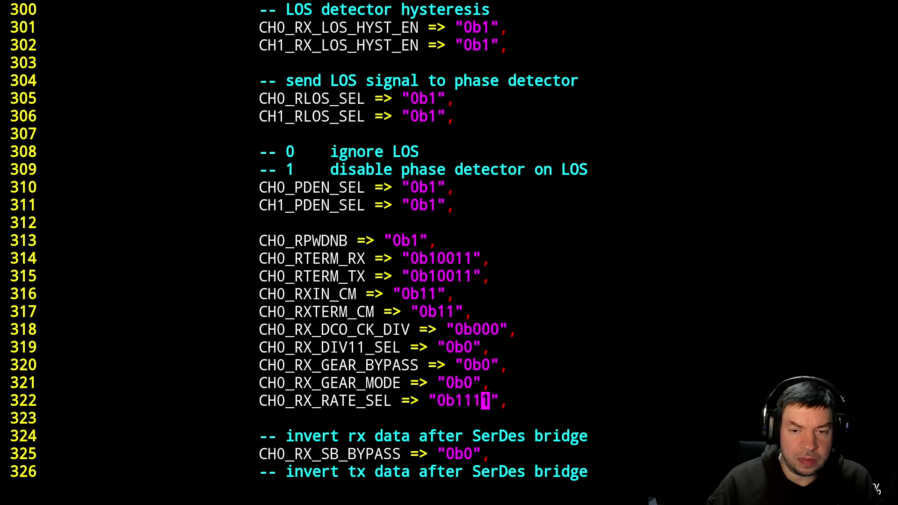
Step: Set CH0_RX_RATE_SEL to "0b1110", save, rebuild with make and resume Vim
{"action": "key", "text": "j"}
{"action": "type", "text": "k"}
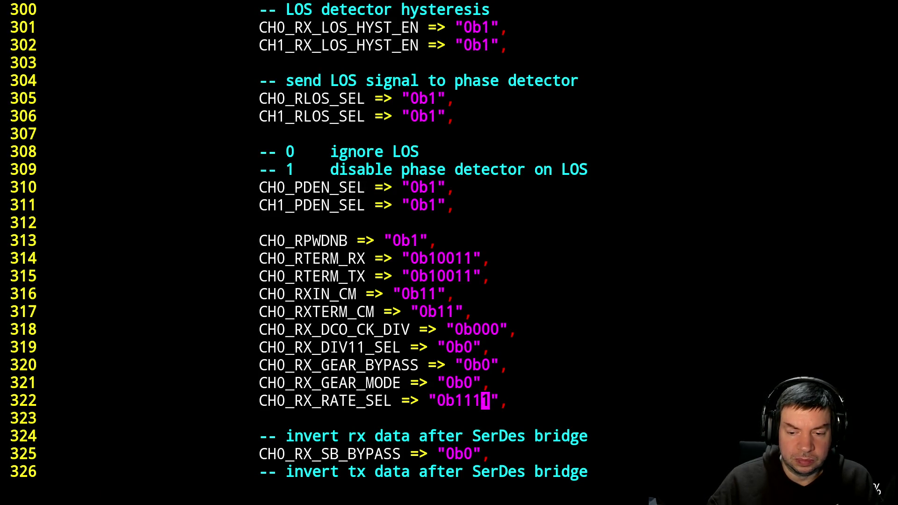
{"action": "type", "text": "r0:w"}
{"action": "key", "text": "Return"}
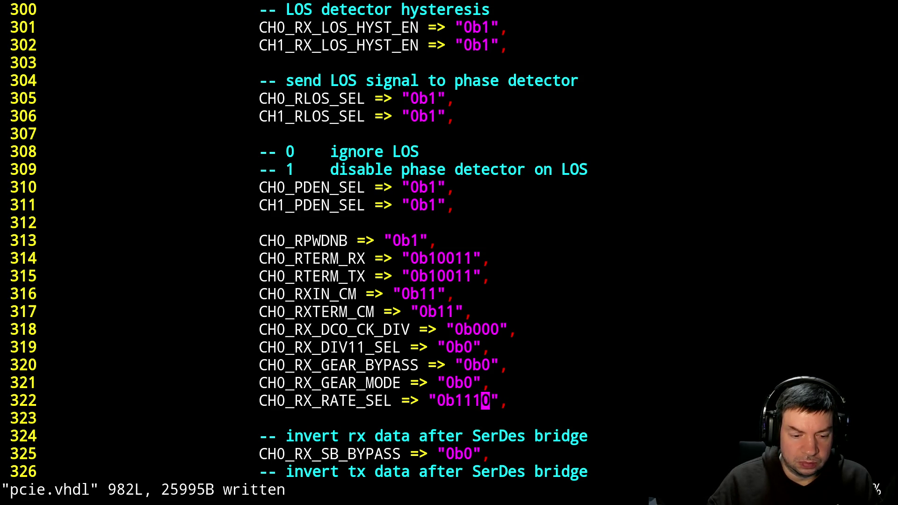
{"action": "key", "text": "ctrl+z"}
{"action": "type", "text": "make"}
{"action": "key", "text": "Return"}
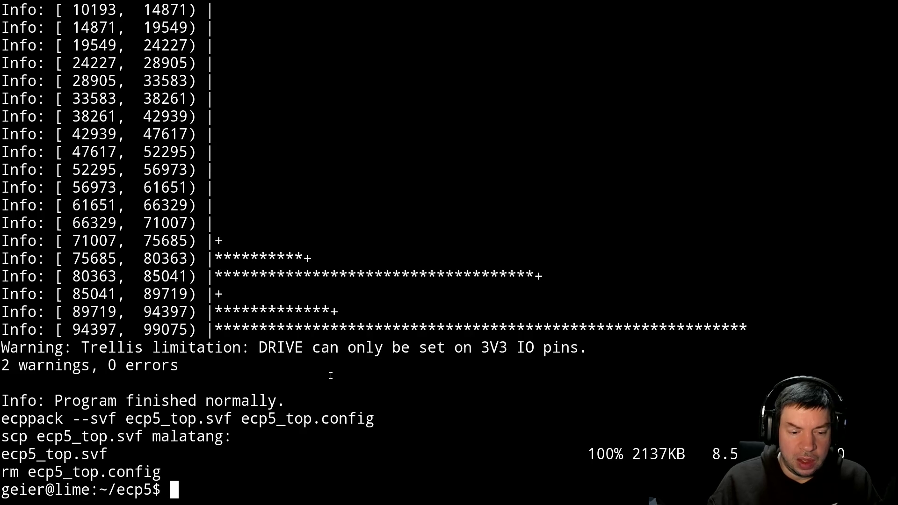
{"action": "type", "text": "fg"}
{"action": "key", "text": "Return"}
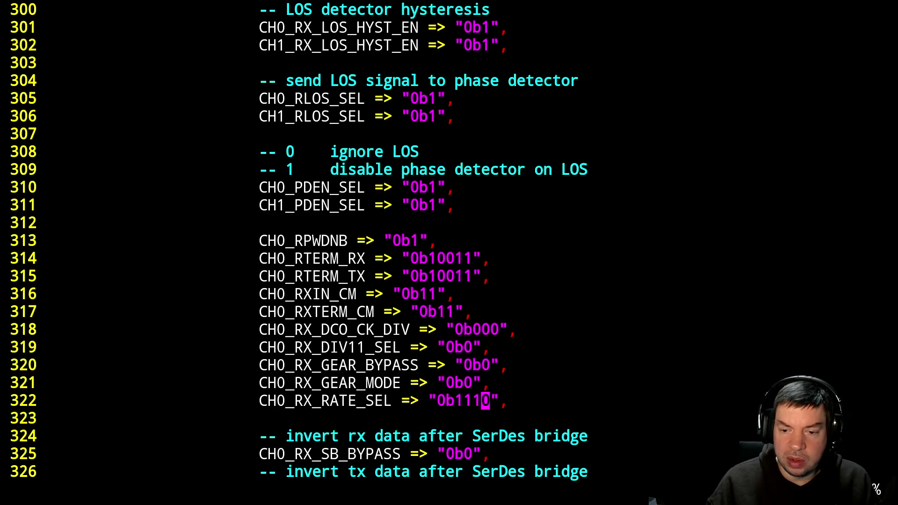
Step: Zero each digit of CH0_RX_RATE_SEL on line 322 back to "0b0000"
{"action": "key", "text": "h"}
{"action": "key", "text": "h"}
{"action": "key", "text": "h"}
{"action": "key", "text": "r"}
{"action": "key", "text": "0"}
{"action": "key", "text": "l"}
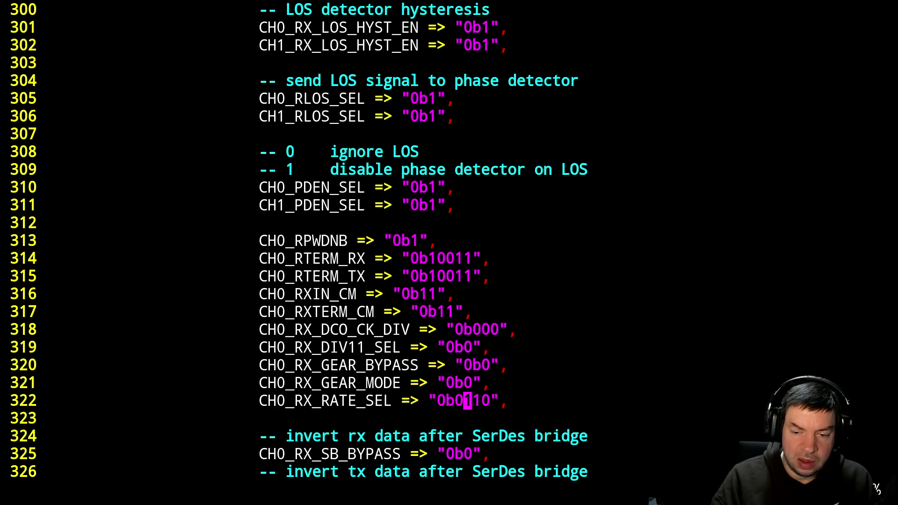
{"action": "key", "text": "r"}
{"action": "key", "text": "0"}
{"action": "key", "text": "l"}
{"action": "key", "text": "r"}
{"action": "key", "text": "0"}
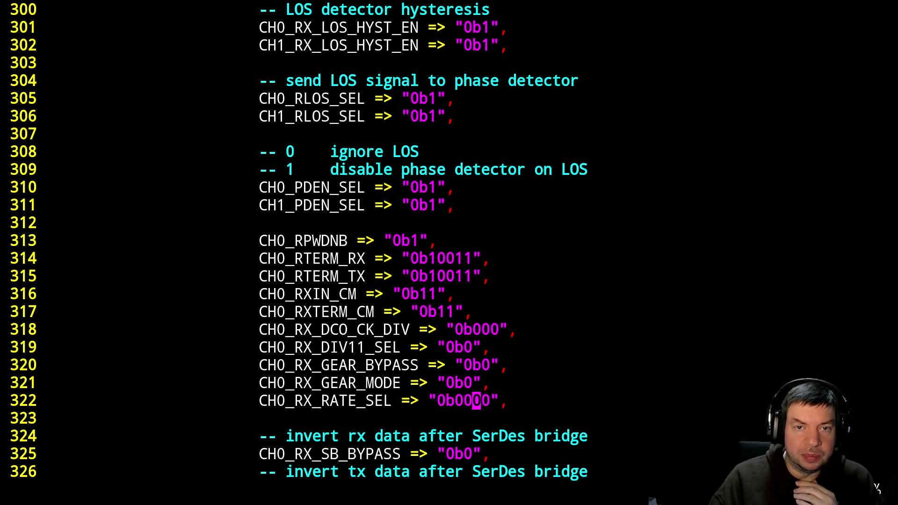
Step: Page up to the inverter settings at line 258, try switching RX inverter to channel 1 and undo it
{"action": "key", "text": "ctrl+b"}
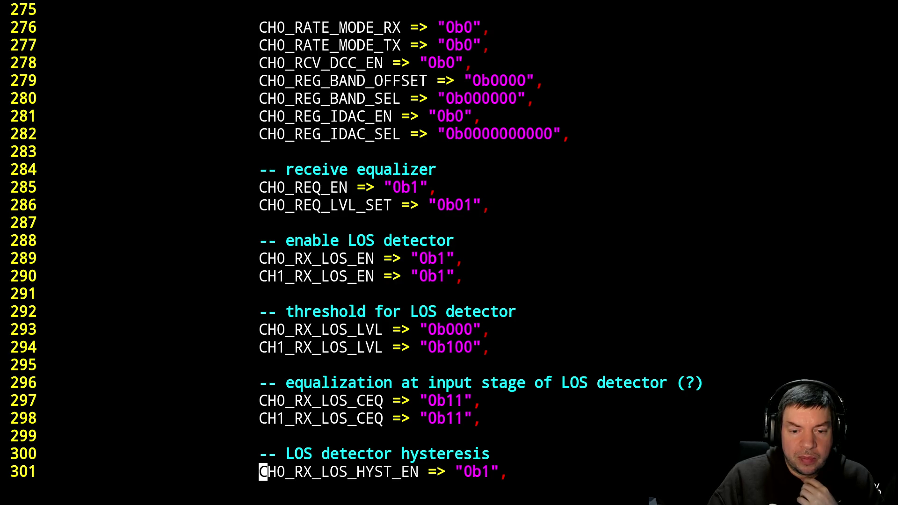
{"action": "key", "text": "ctrl+b"}
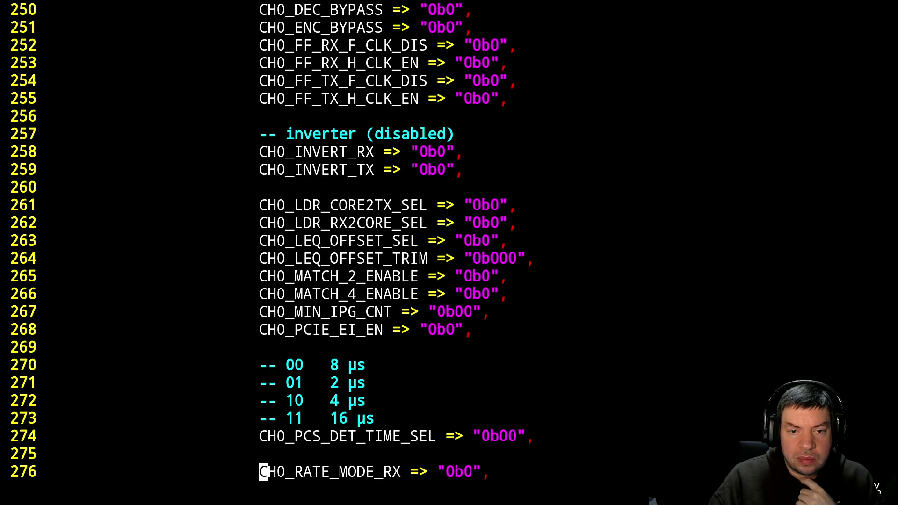
{"action": "key", "text": "ctrl+b"}
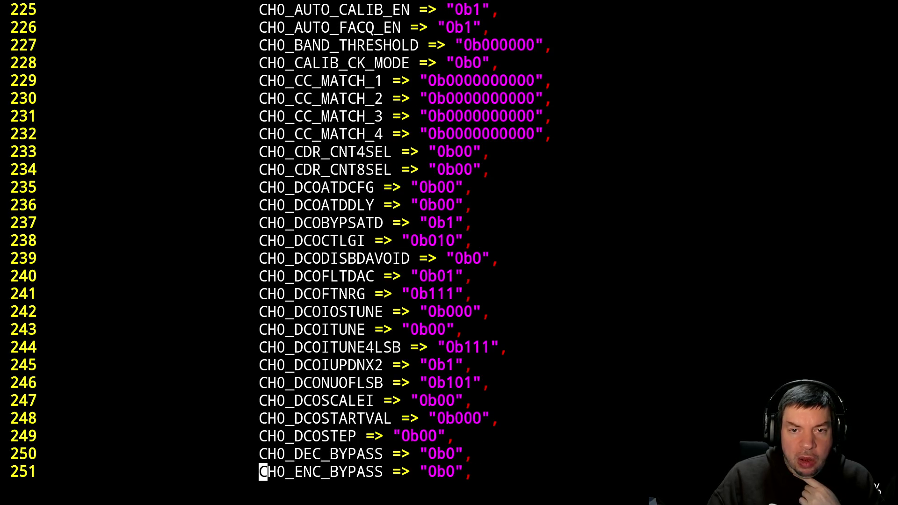
{"action": "key", "text": "ctrl+f"}
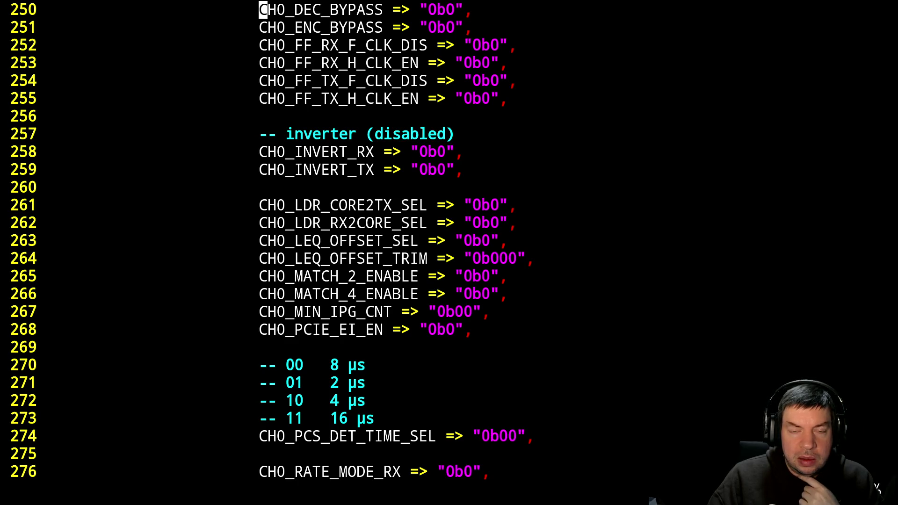
{"action": "key", "text": "j"}
{"action": "key", "text": "j"}
{"action": "key", "text": "j"}
{"action": "key", "text": "j"}
{"action": "key", "text": "j"}
{"action": "key", "text": "l"}
{"action": "key", "text": "l"}
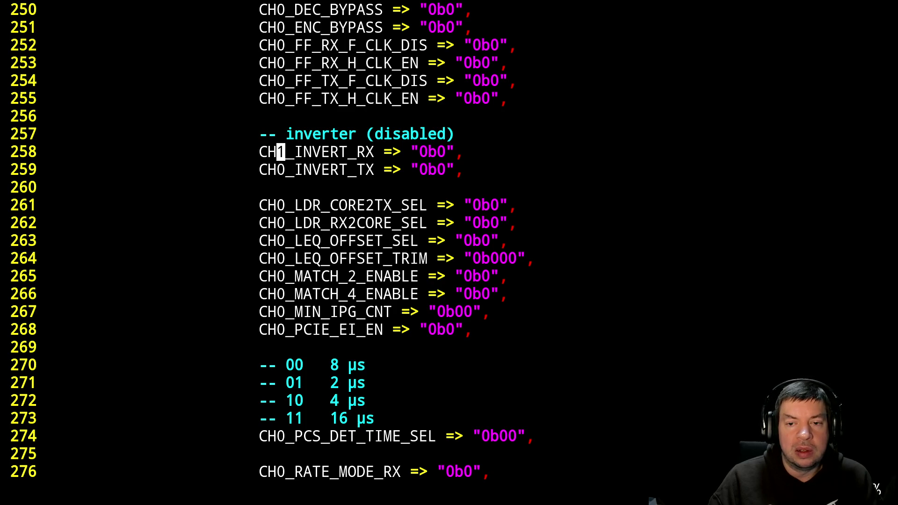
{"action": "key", "text": "u"}
Step: Move up through the DCO, CDR lock and LSM sections of the CH0 settings
{"action": "key", "text": "l"}
{"action": "key", "text": "l"}
{"action": "key", "text": "l"}
{"action": "key", "text": "l"}
{"action": "key", "text": "l"}
{"action": "key", "text": "l"}
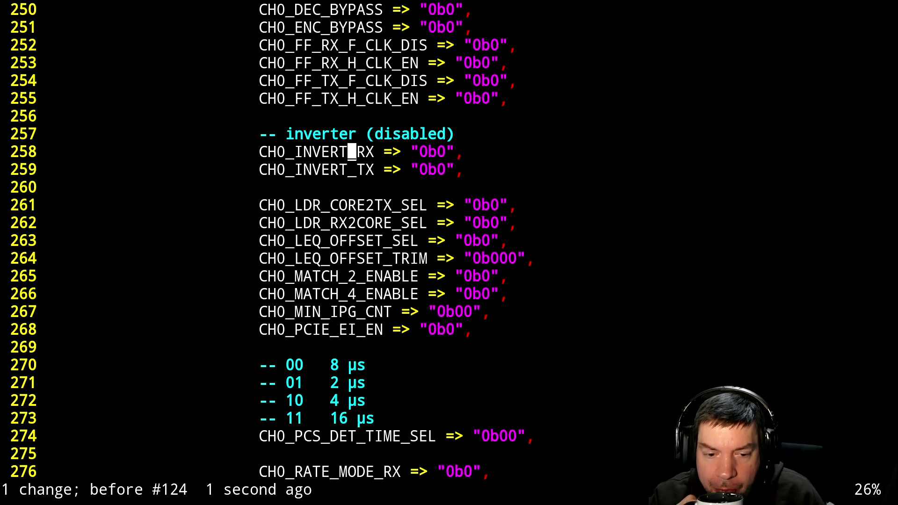
{"action": "key", "text": "k"}
{"action": "key", "text": "k"}
{"action": "key", "text": "k"}
{"action": "key", "text": "k"}
{"action": "key", "text": "k"}
{"action": "key", "text": "k"}
{"action": "key", "text": "k"}
{"action": "key", "text": "k"}
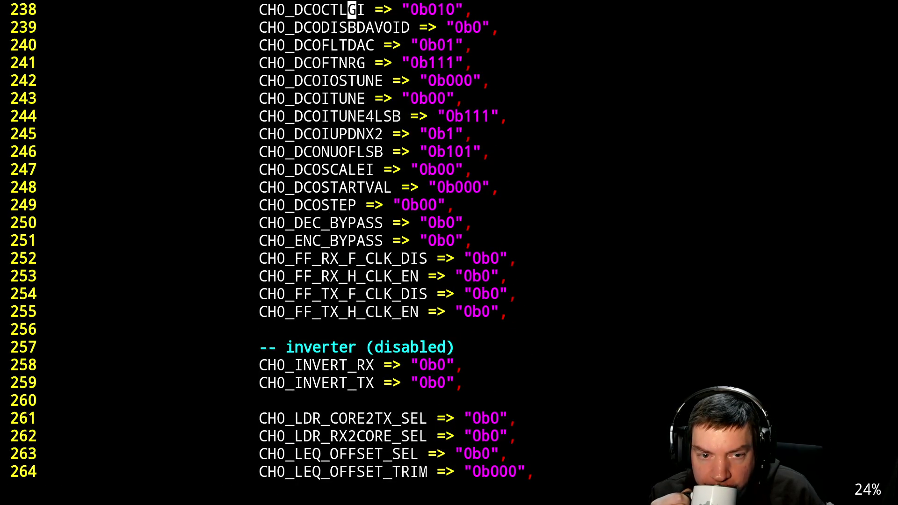
{"action": "key", "text": "k"}
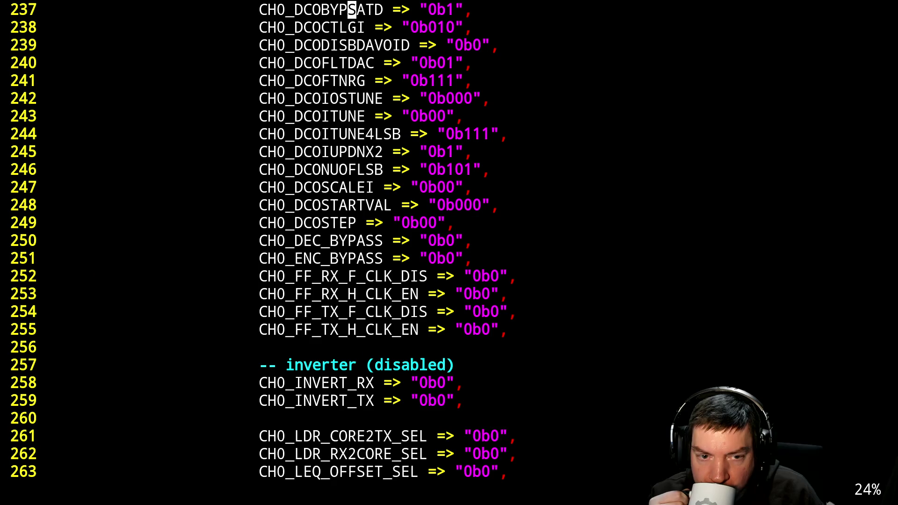
{"action": "key", "text": "k"}
{"action": "key", "text": "k"}
{"action": "key", "text": "k"}
{"action": "key", "text": "k"}
{"action": "key", "text": "k"}
{"action": "key", "text": "k"}
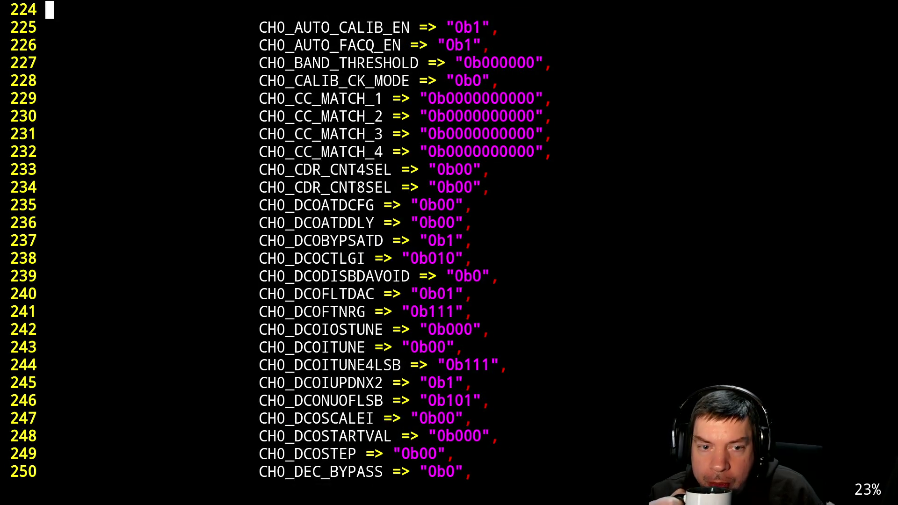
{"action": "key", "text": "k"}
{"action": "key", "text": "k"}
{"action": "key", "text": "k"}
{"action": "key", "text": "k"}
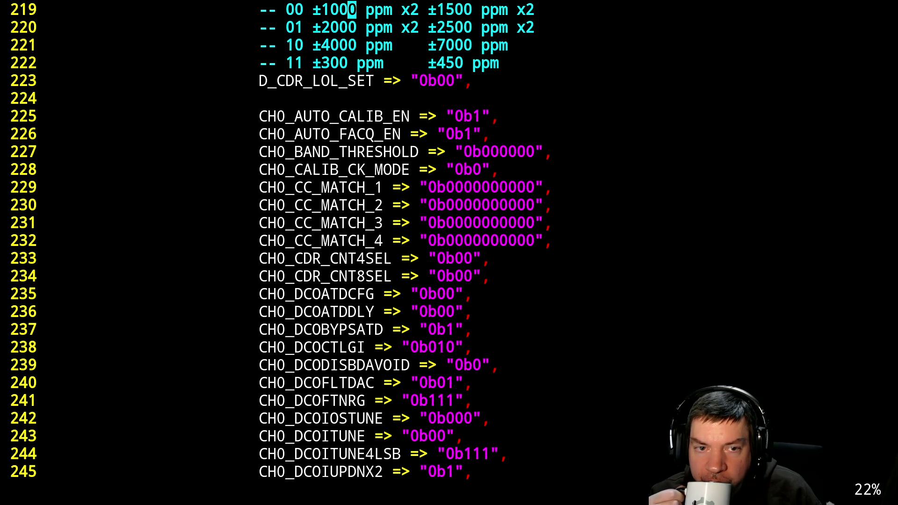
{"action": "key", "text": "k"}
{"action": "key", "text": "k"}
{"action": "key", "text": "k"}
{"action": "key", "text": "k"}
{"action": "key", "text": "k"}
{"action": "key", "text": "k"}
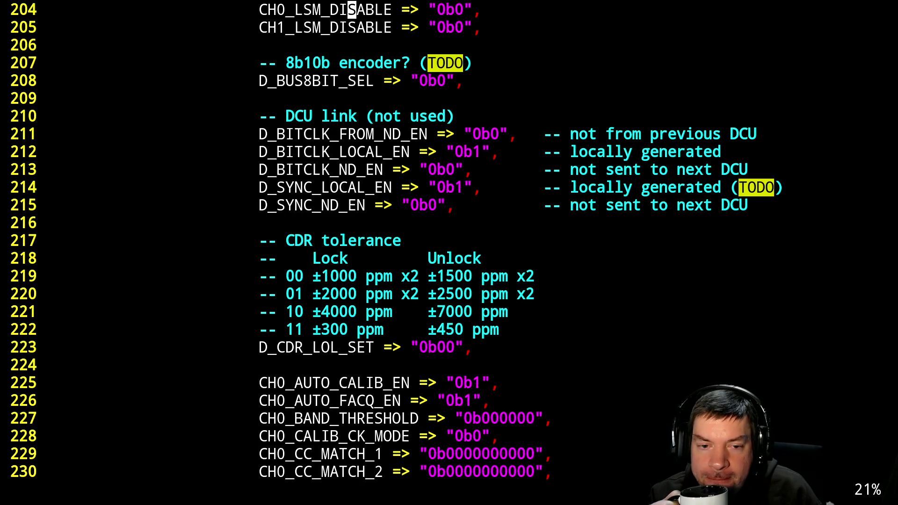
{"action": "key", "text": "k"}
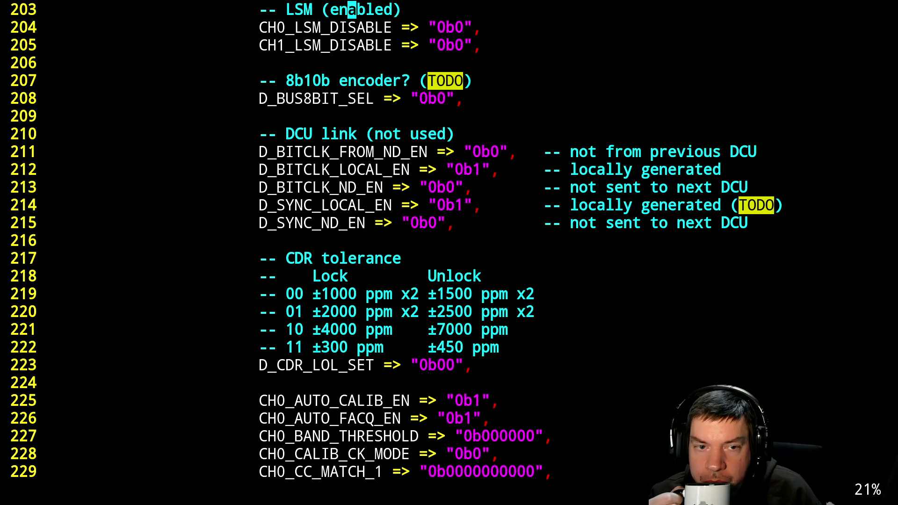
{"action": "key", "text": "ctrl+b"}
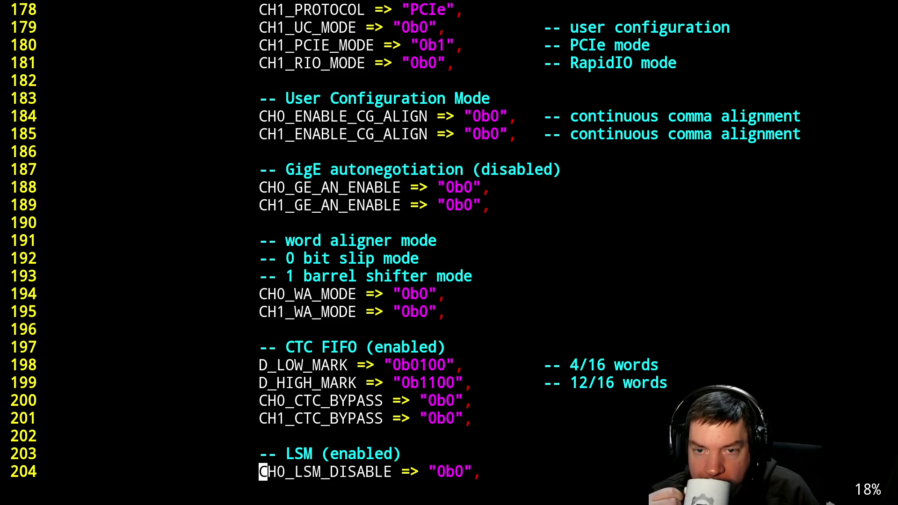
Step: Page down past the inverter block to the end of the receive equalizer block for the LOS detector section
{"action": "key", "text": "ctrl+f"}
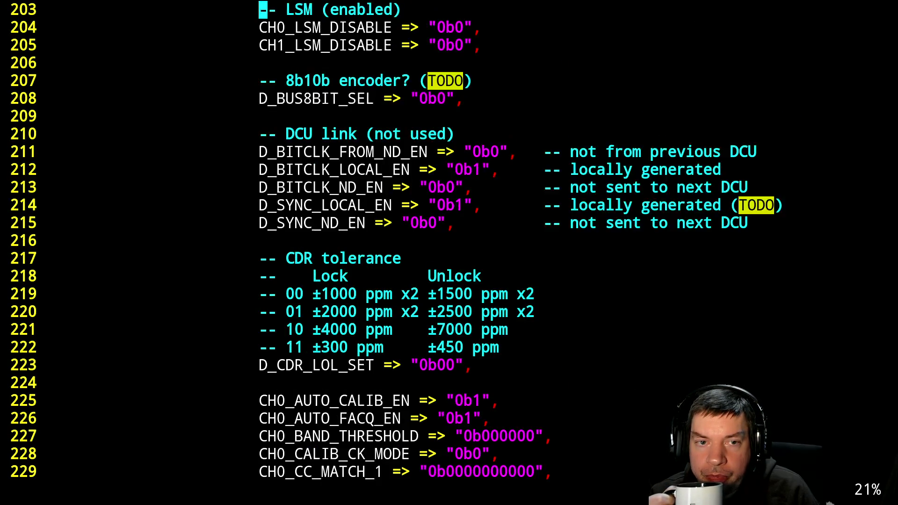
{"action": "key", "text": "ctrl+f"}
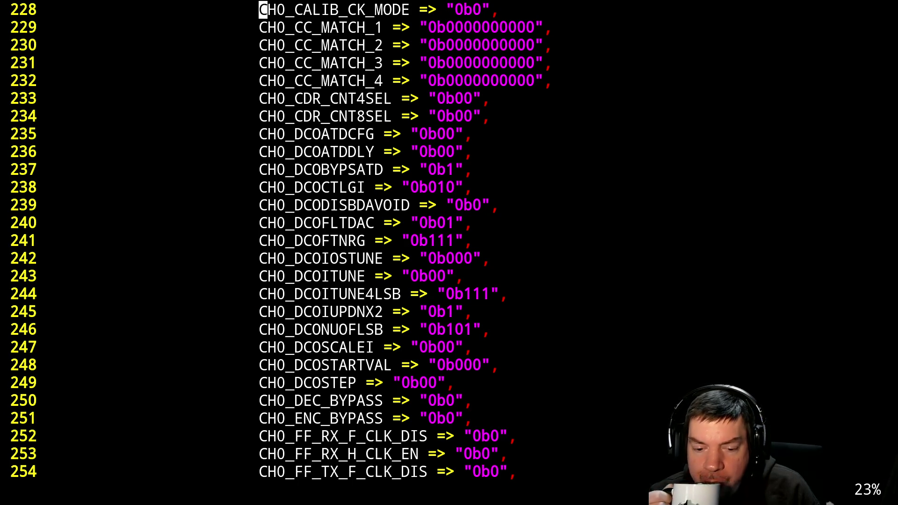
{"action": "key", "text": "ctrl+f"}
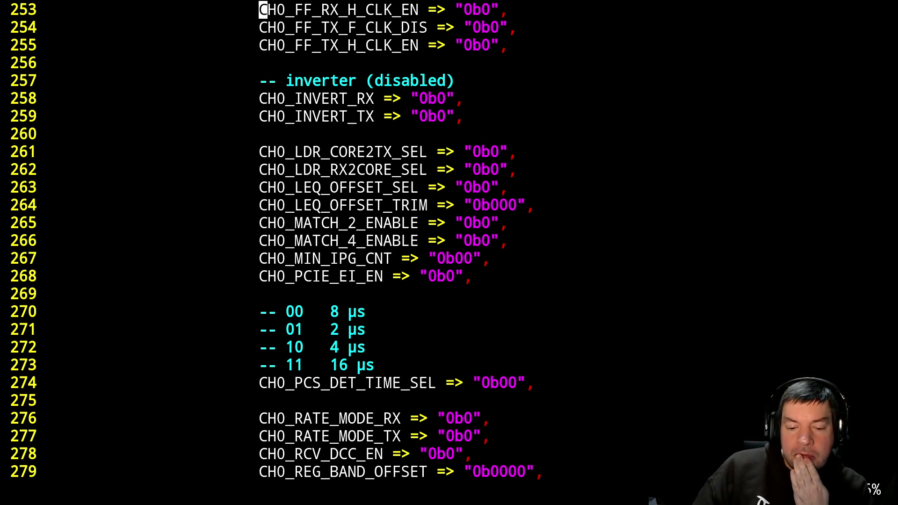
{"action": "key", "text": "j"}
{"action": "key", "text": "j"}
{"action": "key", "text": "j"}
{"action": "key", "text": "j"}
{"action": "key", "text": "j"}
{"action": "key", "text": "j"}
{"action": "key", "text": "j"}
{"action": "key", "text": "k"}
{"action": "key", "text": "l"}
{"action": "key", "text": "l"}
{"action": "key", "text": "l"}
{"action": "key", "text": "l"}
{"action": "key", "text": "l"}
{"action": "key", "text": "l"}
{"action": "key", "text": "l"}
{"action": "key", "text": "l"}
{"action": "key", "text": "j"}
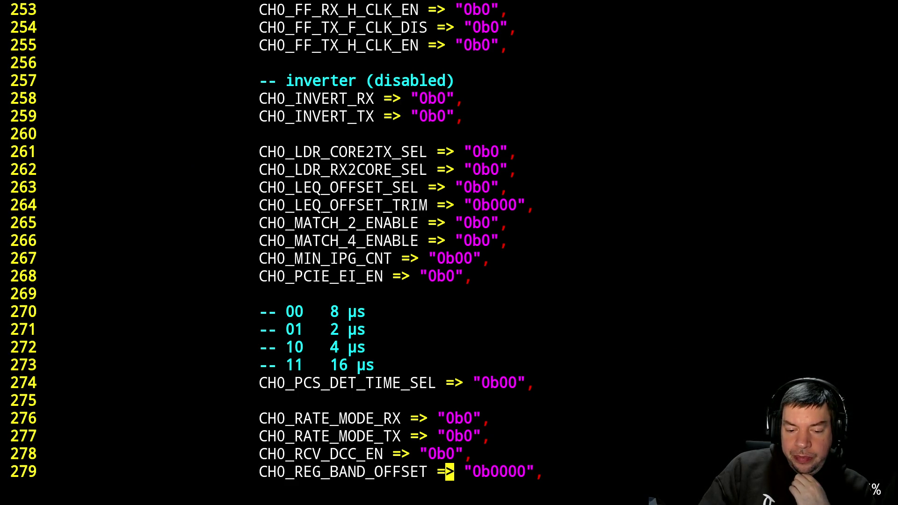
{"action": "key", "text": "j"}
{"action": "key", "text": "j"}
{"action": "key", "text": "j"}
{"action": "key", "text": "j"}
{"action": "key", "text": "j"}
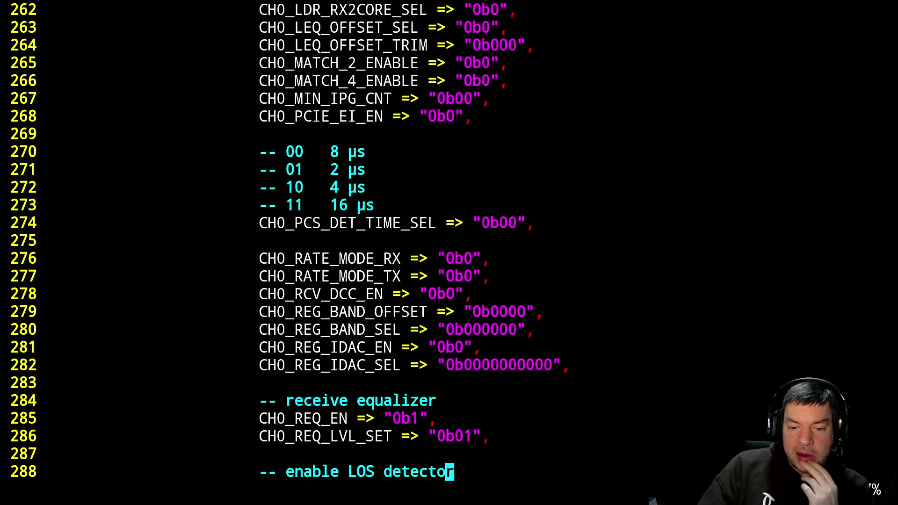
{"action": "type", "text": "oCH0_RX_LOS_EN => \"0b1\","}
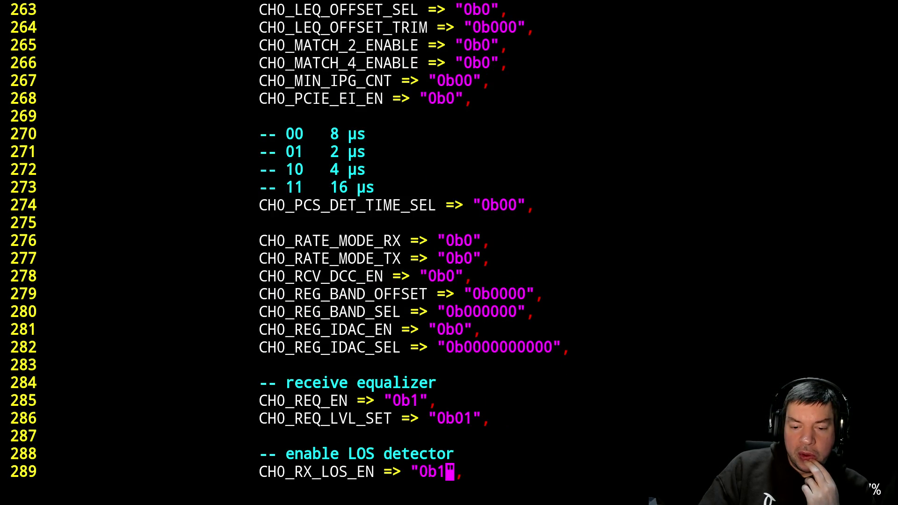
{"action": "type", "text": " CH1_RX_LOS_EN => \"0b1\",  -- threshold for LOS detector CH0_RX_LOS_LVL => \"0b000\", CH1_RX_LOS_LVL => \"0b100\",  -- equalization at input stage of LOS detector (?) CH0_RX_LOS_CEQ => \"0b11\", CH1_RX_LOS_CEQ => \"0b11\", "}
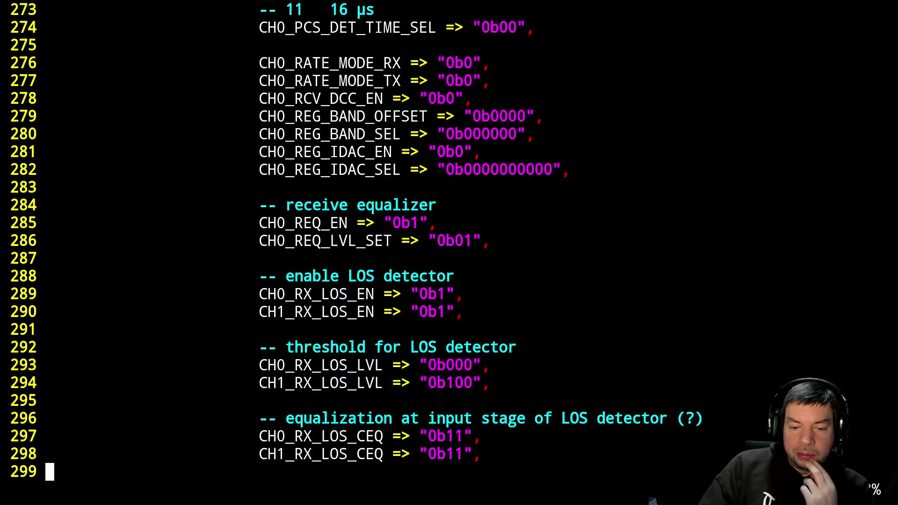
{"action": "type", "text": " -- LOS detector hysteresis CH0_RX_LOS_HYST_EN => \"0b1\", CH1_RX_LOS_HYST_EN => \"0b1\",  -- send LOS signal to phase detector CH0_RLOS_SEL => \"0b1\", CH1_RLOS_SEL => \"0b1\",  -- 0    ignore LOS -- 1    disable phase detector on LOS CH0_PDEN_SEL => \"0b1\", CH1_PDEN_SEL => \"0b1\",  CH0_RPWDNB => \"0b1\", CH0_RTERM_RX => \"0b10011\","}
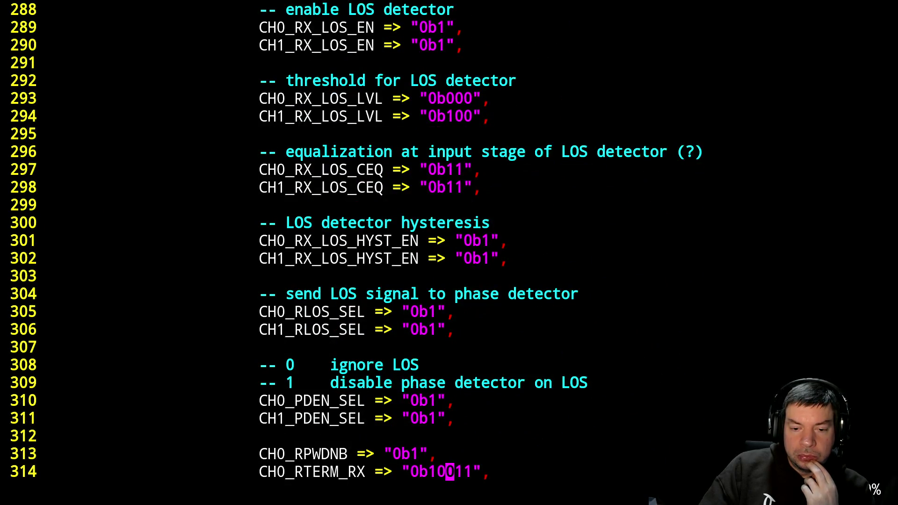
{"action": "type", "text": " CH0_RTERM_TX => \"0b10011\", CH0_RXIN_CM => \"0b11\", CH0_RXTERM_CM => \"0b11\", CH0_RX_DCO_CK_DIV => \"0b000\", CH0_RX_DIV11_SEL => \"0b0\", CH0_RX_GEAR_BYPASS => \"0b0\", CH0_RX_GEAR_MODE => \"0b0\", CH0_RX_RATE_SEL => \"0b0000\",  -- invert rx data after SerDes bridge CH0_RX_SB_BYPASS => \"0b0\", -- invert tx data after SerDes bridge CH0_SB_BYPASS => \"0b0\",  CH0_SEL_SD_RX_CLK => \"0b1\", CH0_TDRV_DAT_SEL => \"0b00\", CH0_TDRV_POST_EN => \"0b0"}
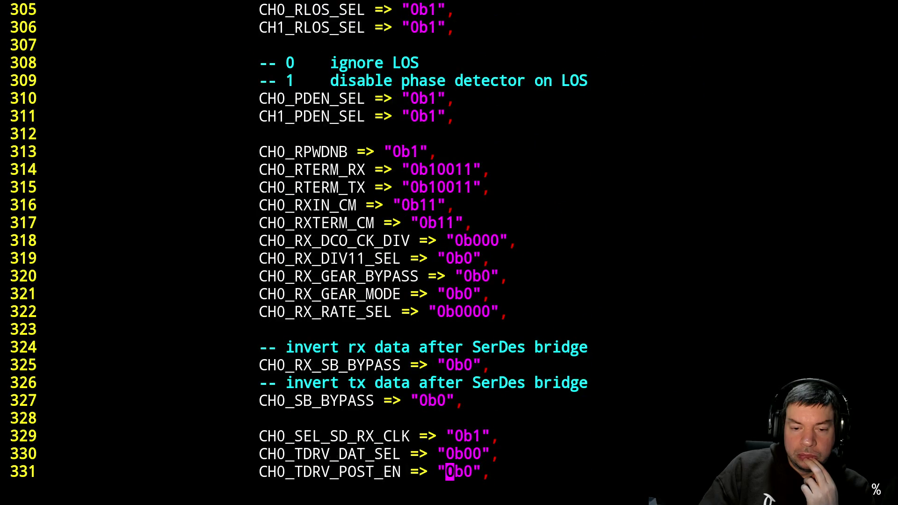
{"action": "type", "text": "\","}
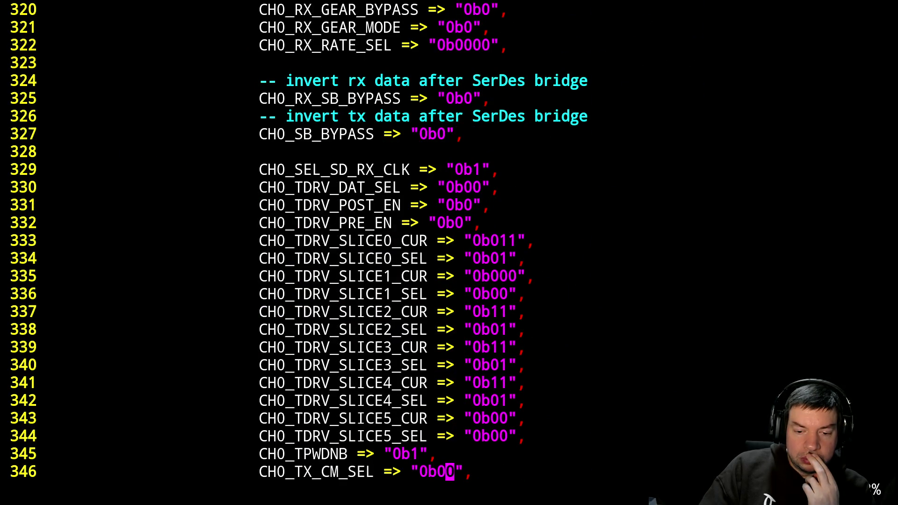
{"action": "type", "text": " CH0_TDRV_PRE_EN => \"0b0\", CH0_TDRV_SLICE0_CUR => \"0b011\", CH0_TDRV_SLICE0_SEL => \"0b01\", CH0_TDRV_SLICE1_CUR => \"0b000\", CH0_TDRV_SLICE1_SEL => \"0b00\", CH0_TDRV_SLICE2_CUR => \"0b11\", CH0_TDRV_SLICE2_SEL => \"0b01\", CH0_TDRV_SLICE3_CUR => \"0b11\", CH0_TDRV_SLICE3_SEL => \"0b01\", CH0_TDRV_SLICE4_CUR => \"0b11\", CH0_TDRV_SLICE4_SEL => \"0b01\", CH0_TDRV_SLICE5_CUR => \"0b00\", CH0_TDRV_SLICE5_SEL => \"0b00\", CH0_TPWDNB => \"0b1\", CH0_TX_CM_SEL => \"0b00\","}
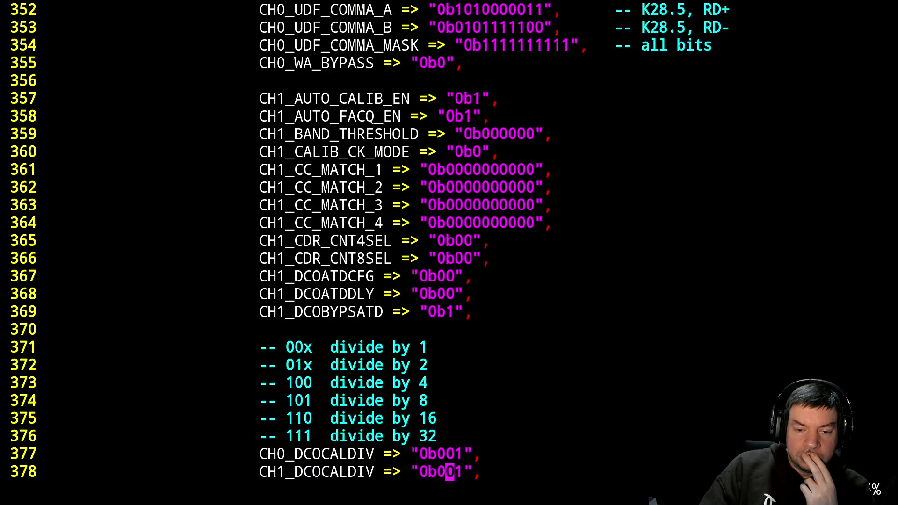
{"action": "type", "text": " CH0_TX_DIV11_SEL => \"0b0\", CH0_TX_GEAR_BYPASS => \"0b0\", CH0_TX_GEAR_MODE => \"0b0\", CH0_TX_POST_SIGN => \"0b0\", CH0_TX_PRE_SIGN => \"0b0\", CH0_UDF_COMMA_A => \"0b1010000011\",       -- K28.5, RD+ CH0_UDF_COMMA_B => \"0b0101111100\",       -- K28.5, RD- CH0_UDF_COMMA_MASK => \"0b1111111111\",   -- all bits CH0_WA_BYPASS => \"0b0\",  CH1_AUTO_CALIB_EN => \"0b1\", CH1_AUTO_FACQ_EN => \"0b1\", CH1_BAND_THRESHOLD => \"0b000000\", CH1_CALIB_CK_MODE => \"0b0\", CH1_CC_MATCH_1 => \"0b0000000000\", CH1_CC_MATCH_2 => \"0b0000000000\", CH1_CC_MATCH_3 => \"0b0000000000\", CH1_CC_MATCH_4 => \"0b0000000000\", CH1_CDR_CNT4SEL => \"0b00\", CH1_CDR_CNT8SEL => \"0b00\", CH1_DCOATDCFG => \"0b00\", CH1_DCOATDDLY => \"0b00\", CH1_DCOBYPSATD => \"0b1\",  -- 00x  divide by 1 -- 01x  divide by 2 -- 100  divide by 4 -- 101  divide by 8 -- 110  divide by 16 -- 111  divide by 32 CH0_DCOCALDIV => \"0b001\", CH1_DCOCALDIV => \"0b001\",  CH1_DCOCTLGI => \"0b010\", CH1_DCODISBDAVOID => \"0b0\", CH1_DCOFLTDAC => \"0b01\", CH1_DCOFTNRG => \"0b111\", CH1_DCOIOSTUNE => \"0b000\", CH1_DCOITUNE => \"0b00\", CH1_DCOITUNE4LSB => \"0b111\", CH1_DCOIUPDNX2 => \"0b1\", CH1_DCONUOFLSB => \"0b101\", CH1_DCOSCALEI => \"0b0"}
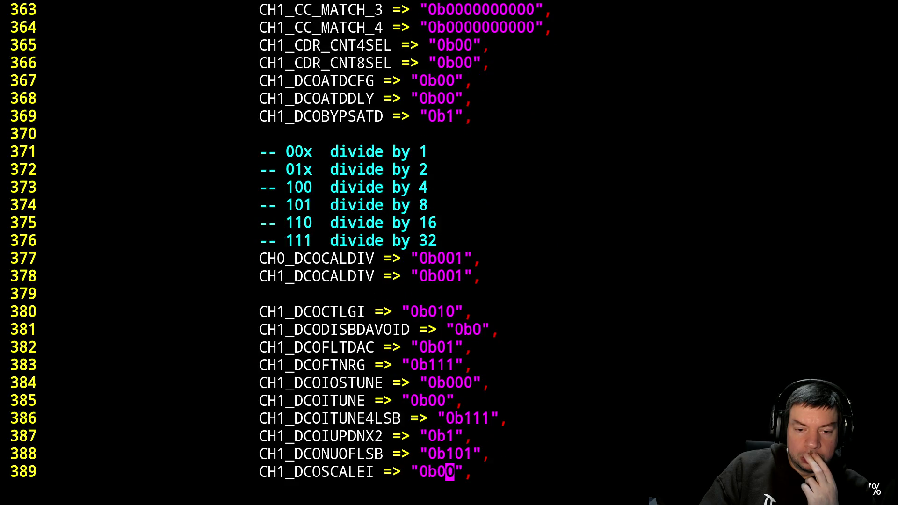
Step: Search /LEQ and cycle matches to CH1_LEQ_OFFSET_SEL at line 407, then switch to the browser
{"action": "key", "text": "Escape"}
{"action": "type", "text": "/LEQ"}
{"action": "key", "text": "Return"}
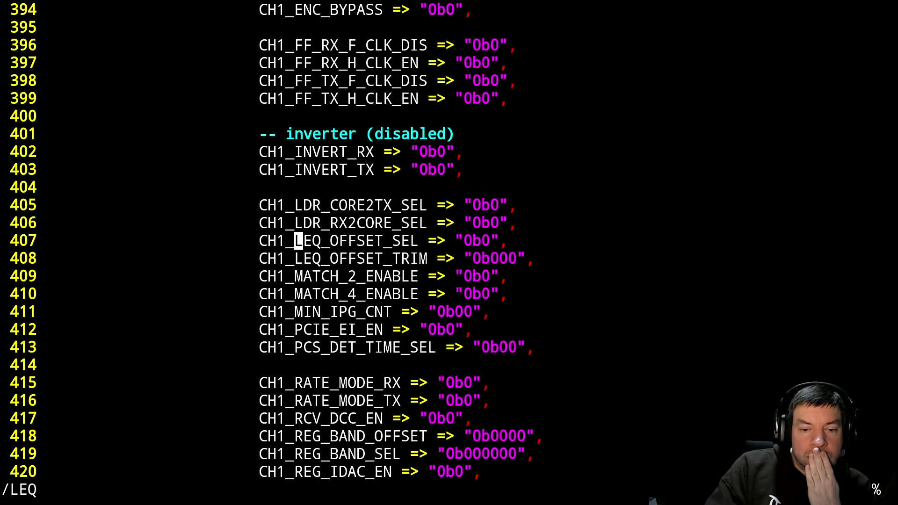
{"action": "key", "text": "n"}
{"action": "key", "text": "n"}
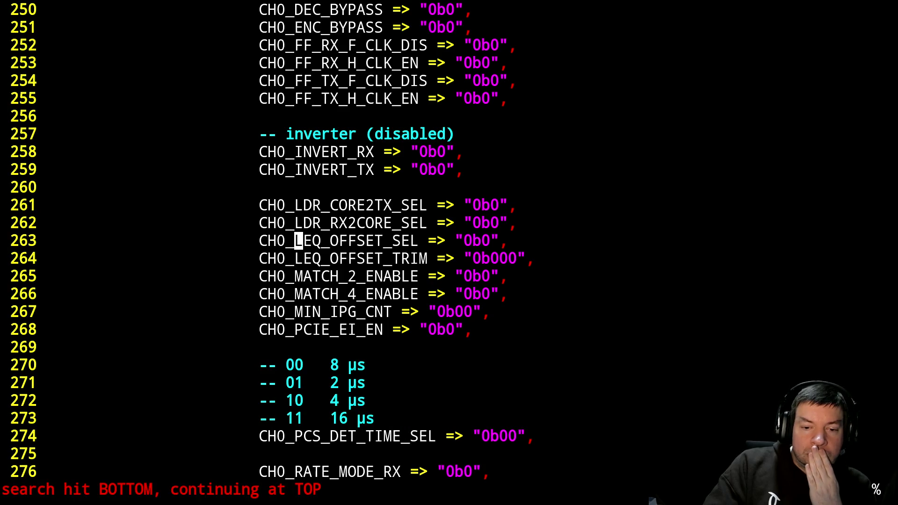
{"action": "key", "text": "n"}
{"action": "key", "text": "n"}
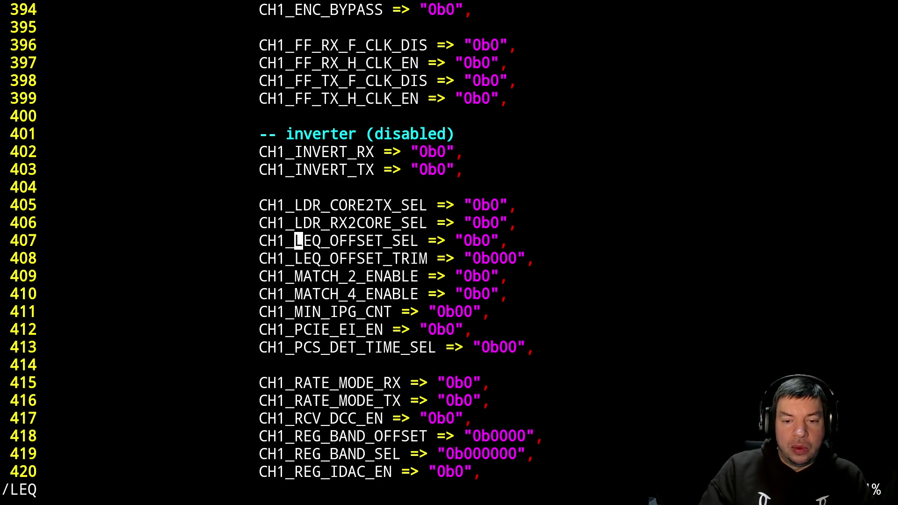
{"action": "key", "text": "ctrl+l"}
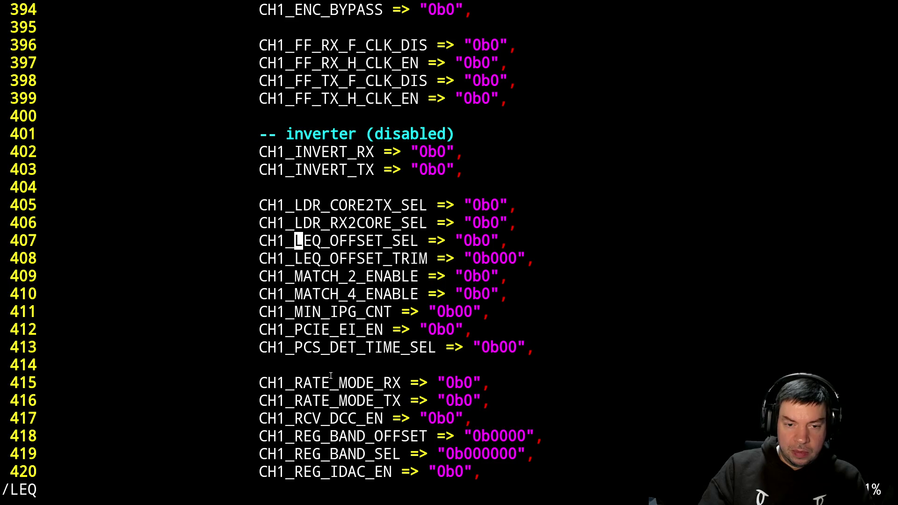
{"action": "key", "text": "alt+Tab"}
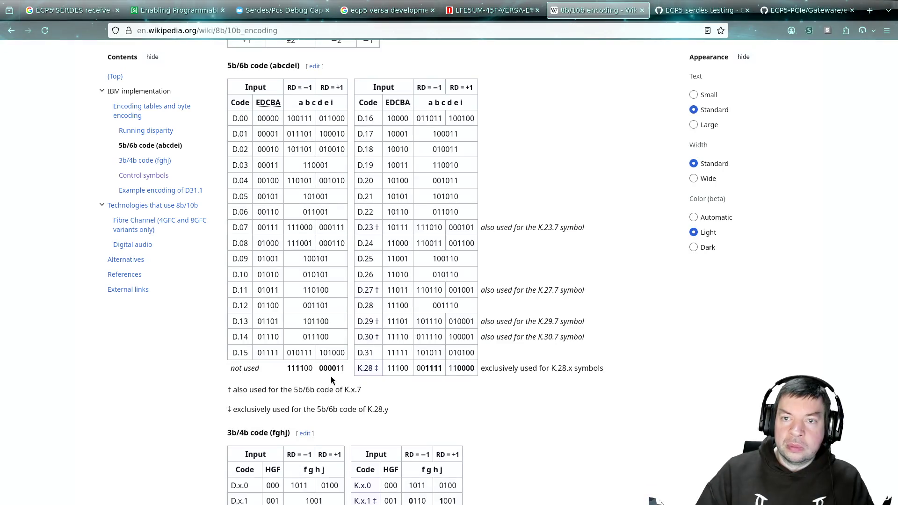
Step: Search the ECP5 serdes testing gist for LEQ, then bring up the ecp5_serdes.py GitHub page
{"action": "left_click", "coordinate": [710, 13]}
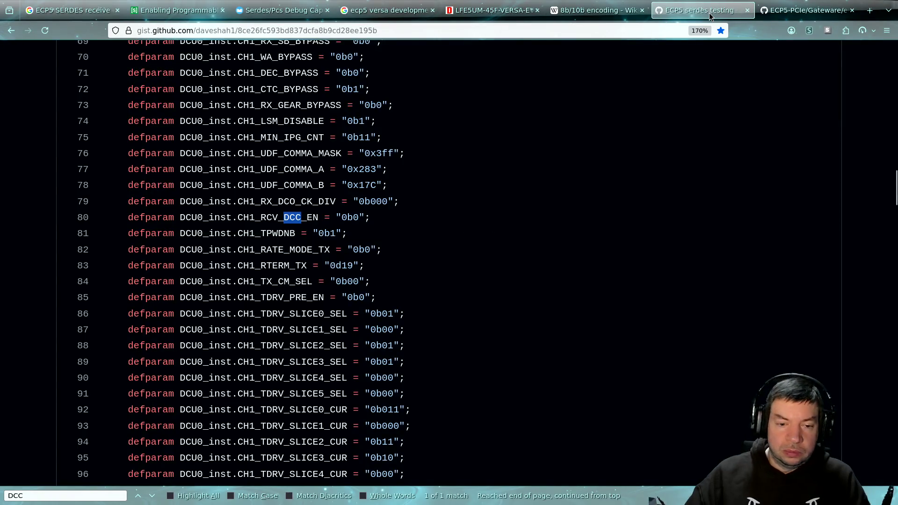
{"action": "key", "text": "ctrl+f"}
{"action": "type", "text": "LEQ"}
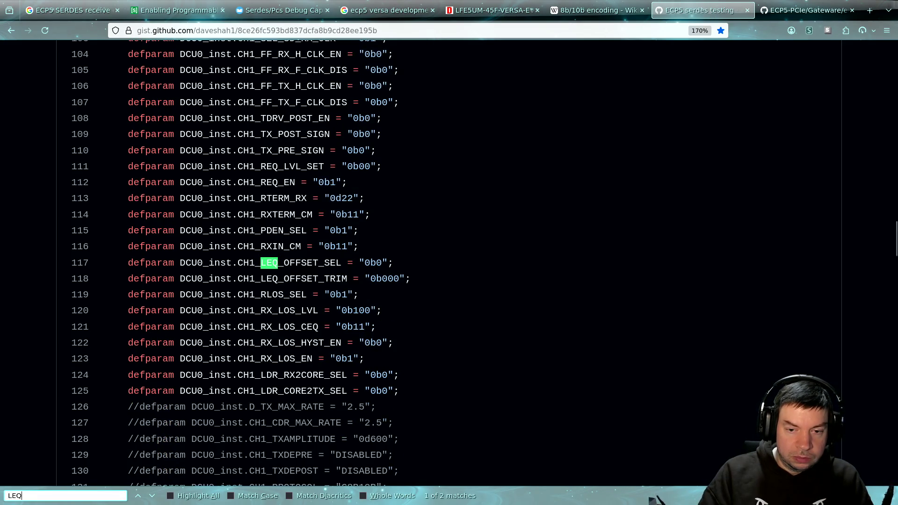
{"action": "key", "text": "Return"}
{"action": "key", "text": "Return"}
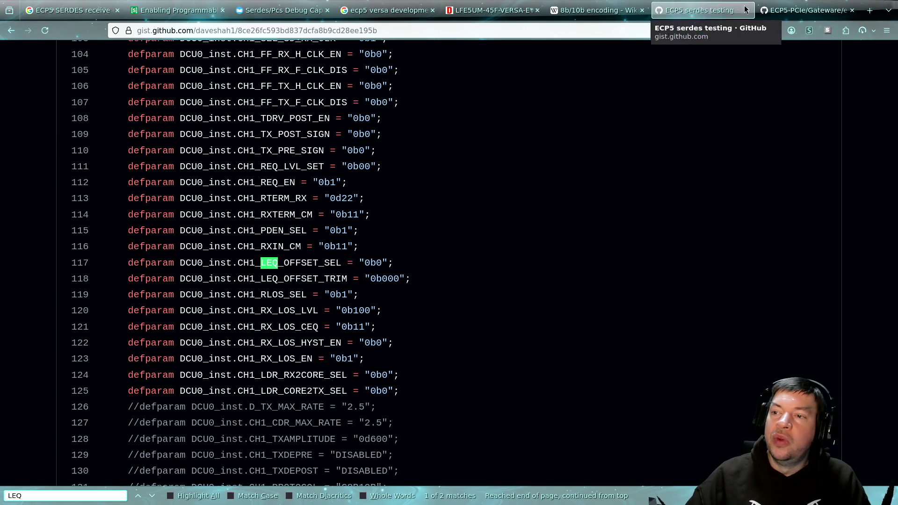
{"action": "left_click", "coordinate": [808, 10]}
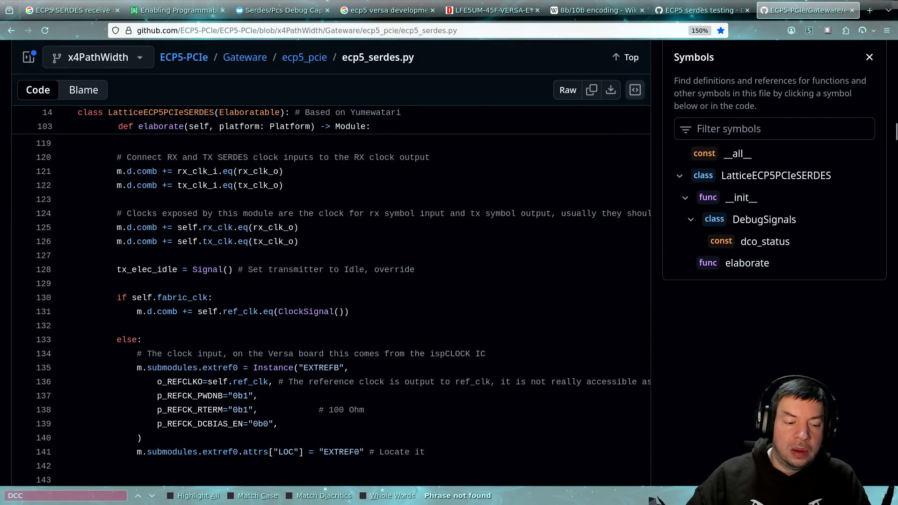
{"action": "type", "text": "LEQ"}
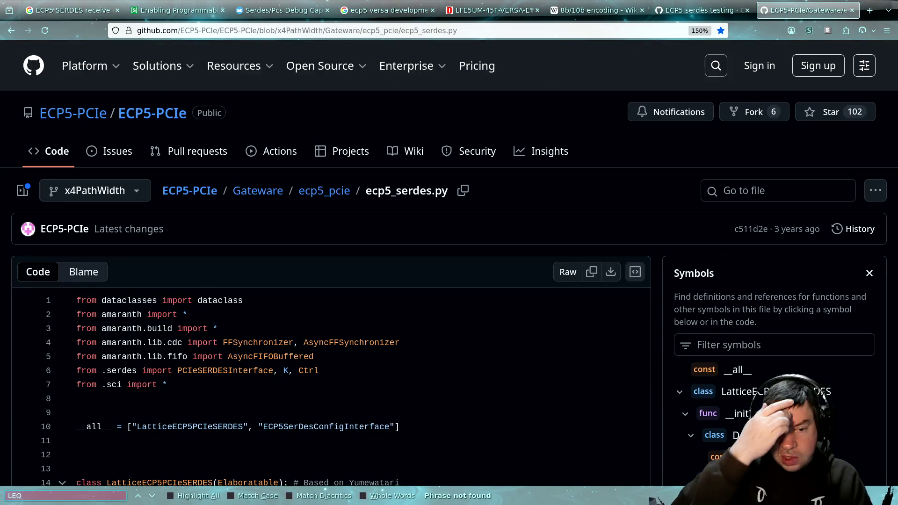
Step: Glance at the CH1 rate mode settings in Vim and return to the browser
{"action": "key", "text": "alt+Tab"}
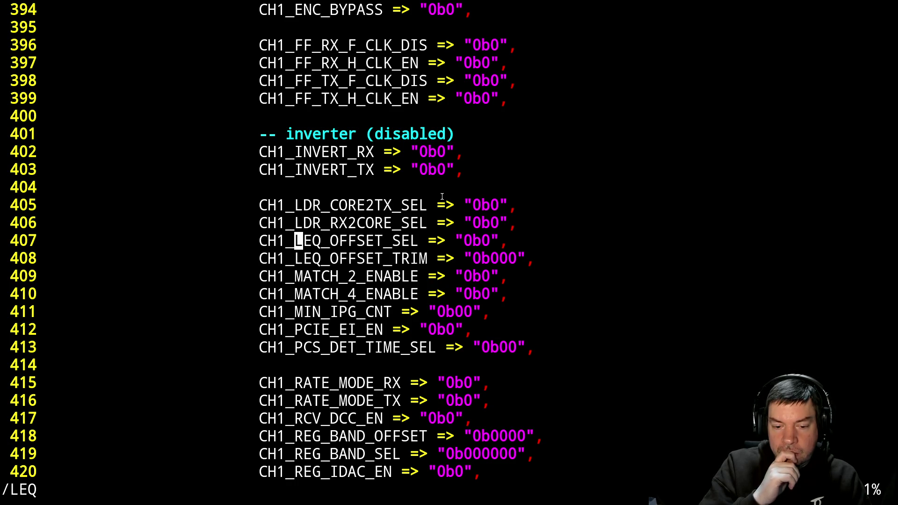
{"action": "key", "text": "j"}
{"action": "key", "text": "j"}
{"action": "key", "text": "j"}
{"action": "key", "text": "j"}
{"action": "key", "text": "j"}
{"action": "key", "text": "j"}
{"action": "key", "text": "j"}
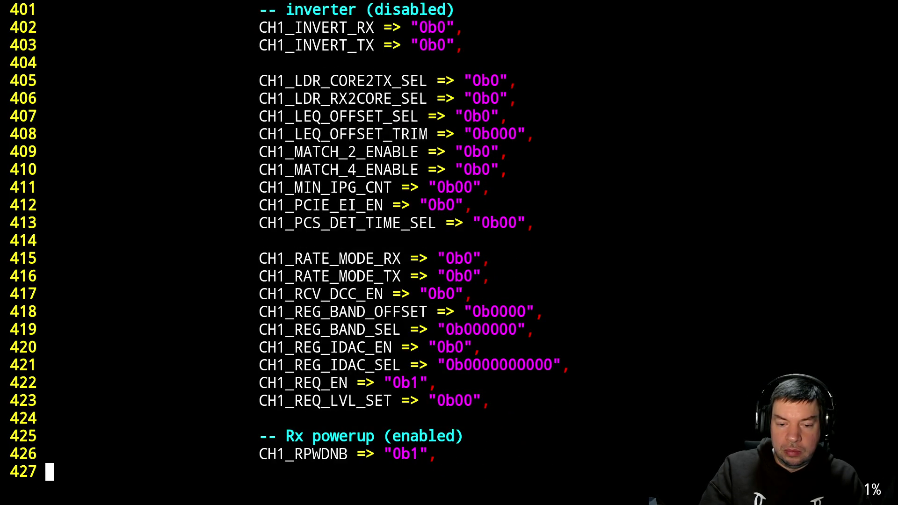
{"action": "key", "text": "alt+Tab"}
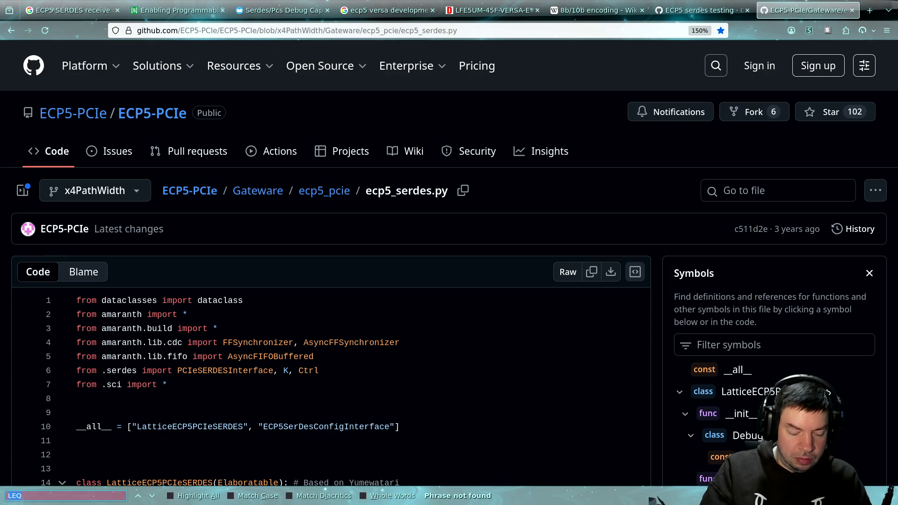
Step: Search ecp5_serdes.py for REG_, find nothing, and return to the CH1 settings in Vim
{"action": "key", "text": "ctrl+f"}
{"action": "type", "text": "REG_"}
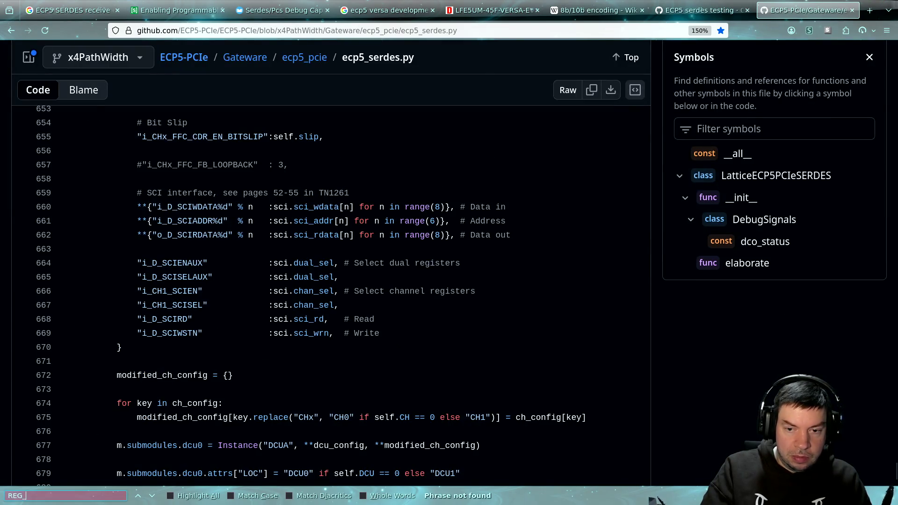
{"action": "key", "text": "BackSpace"}
{"action": "key", "text": "BackSpace"}
{"action": "key", "text": "BackSpace"}
{"action": "key", "text": "BackSpace"}
{"action": "key", "text": "alt+Tab"}
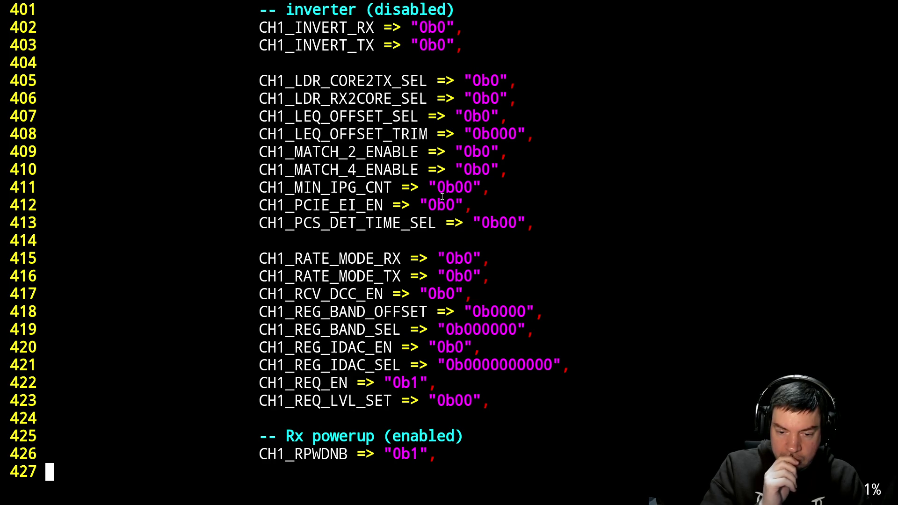
Step: Navigate to CH0_RXIN_CM on line 316, then switch to the ECP5 SerDes user guide
{"action": "key", "text": "ctrl+f"}
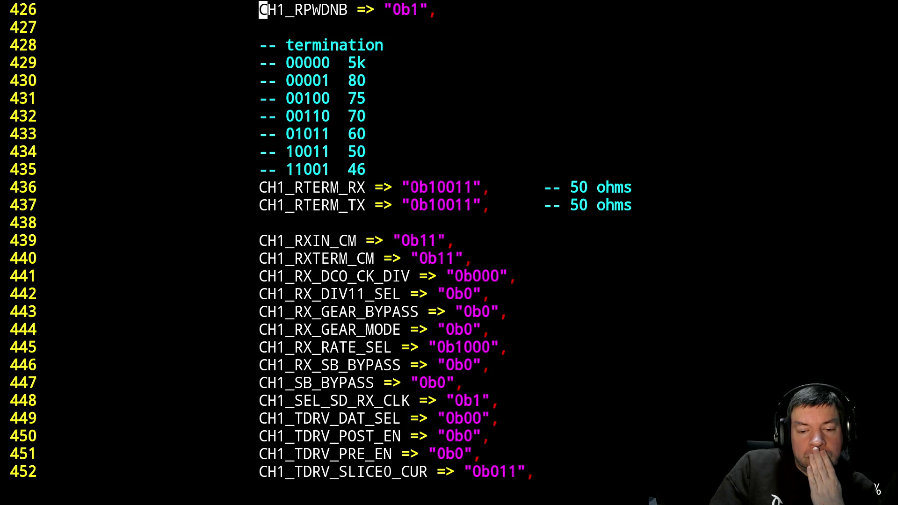
{"action": "key", "text": "Page_Up"}
{"action": "key", "text": "Page_Up"}
{"action": "key", "text": "Page_Up"}
{"action": "key", "text": "Page_Up"}
{"action": "key", "text": "Page_Up"}
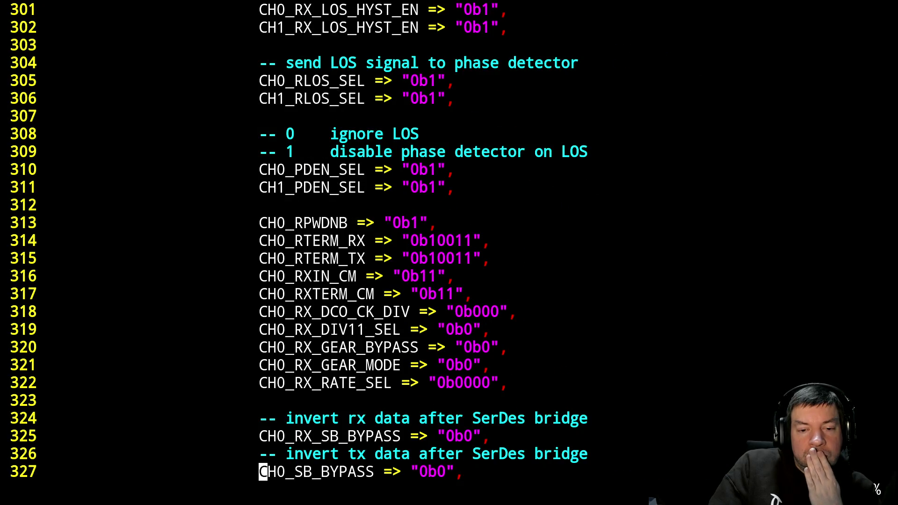
{"action": "key", "text": "Up"}
{"action": "key", "text": "Up"}
{"action": "key", "text": "Up"}
{"action": "key", "text": "Up"}
{"action": "key", "text": "Up"}
{"action": "key", "text": "Up"}
{"action": "key", "text": "Right"}
{"action": "key", "text": "Down"}
{"action": "key", "text": "Down"}
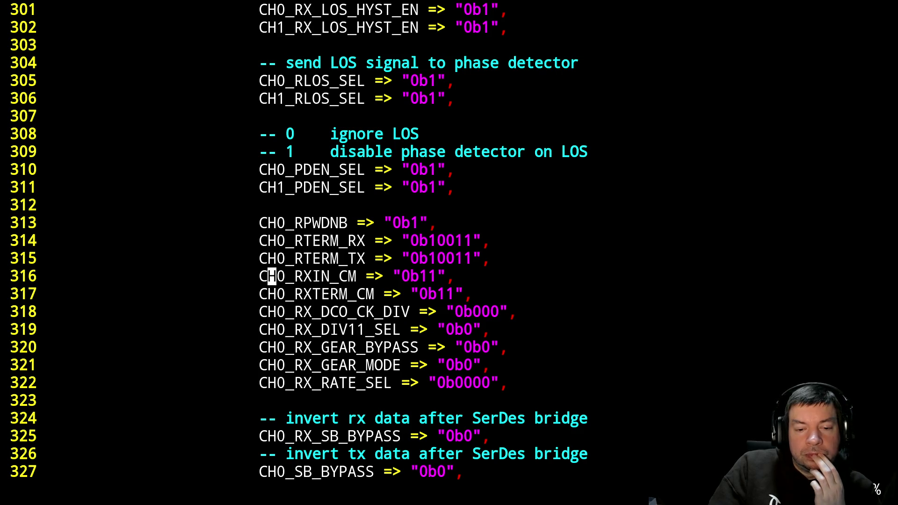
{"action": "key", "text": "alt+Tab"}
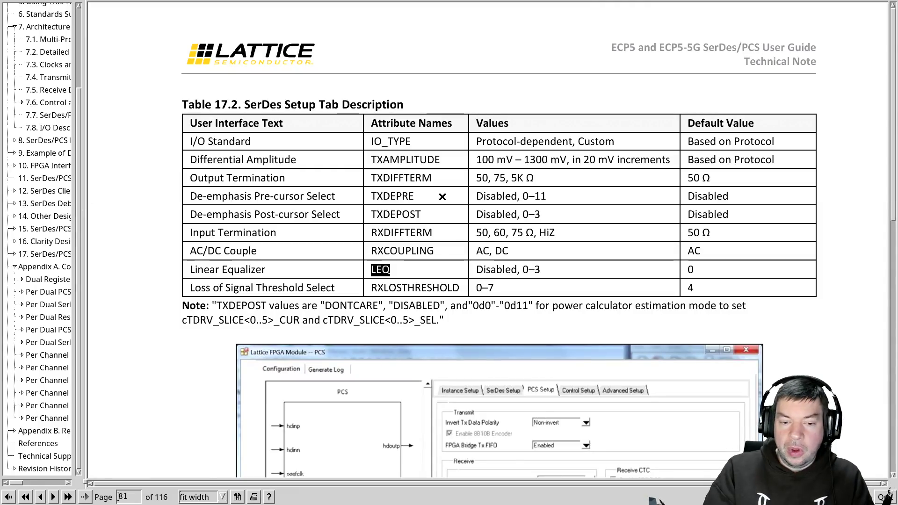
Step: Find rxin_cm in the guide and jump to its page 103 common-mode voltage options
{"action": "key", "text": "ctrl+f"}
{"action": "type", "text": "rxin?"}
{"action": "key", "text": "BackSpace"}
{"action": "type", "text": "_cm"}
{"action": "key", "text": "Return"}
{"action": "key", "text": "Escape"}
{"action": "key", "text": "ctrl+g"}
{"action": "key", "text": "ctrl+g"}
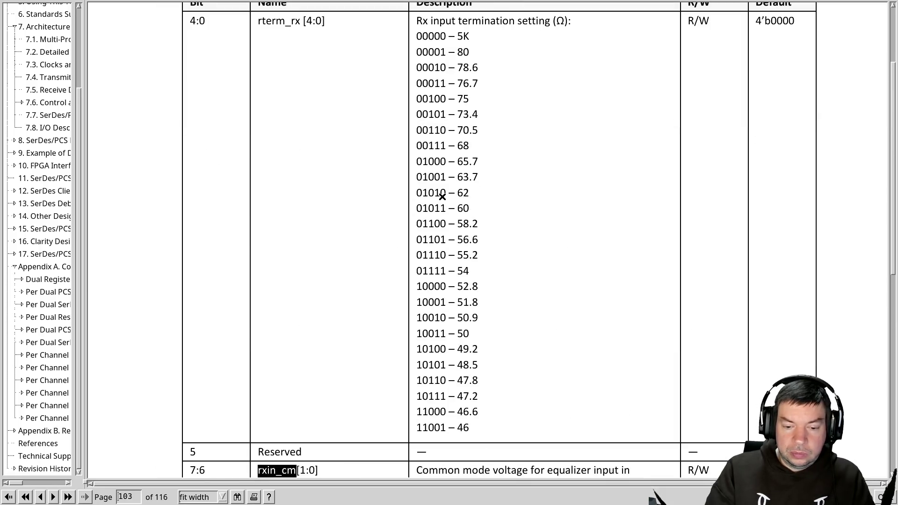
{"action": "scroll", "coordinate": [443, 202], "scroll_direction": "down", "scroll_amount": 1}
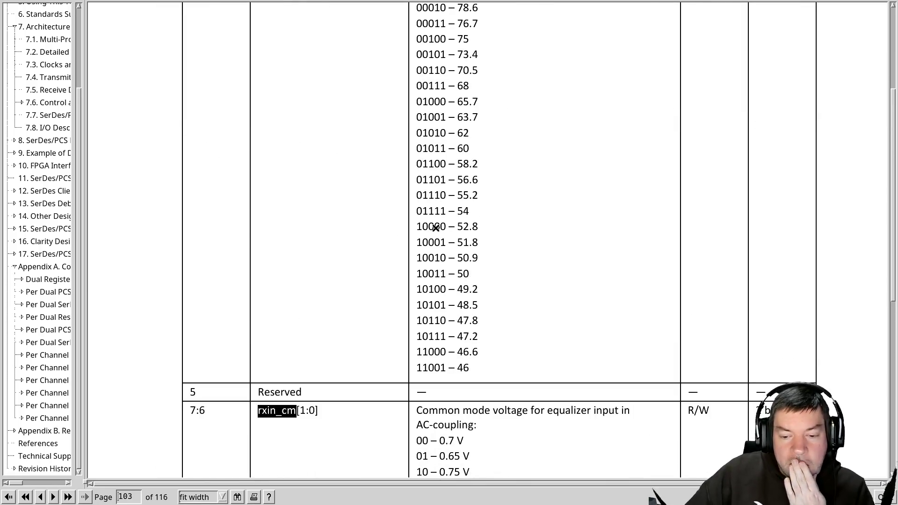
{"action": "scroll", "coordinate": [435, 226], "scroll_direction": "down", "scroll_amount": 1}
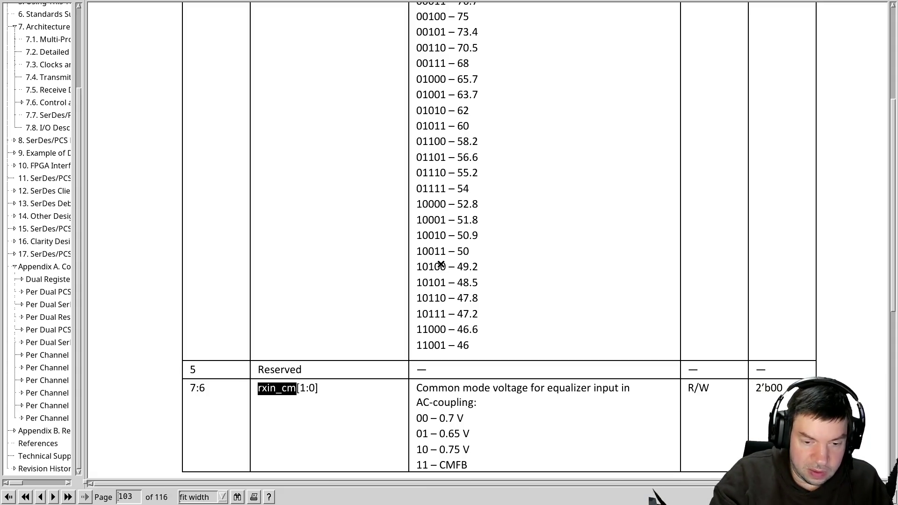
Step: Search the guide for itune, close the search and switch back to the VHDL in Vim
{"action": "key", "text": "ctrl+f"}
{"action": "type", "text": "itune"}
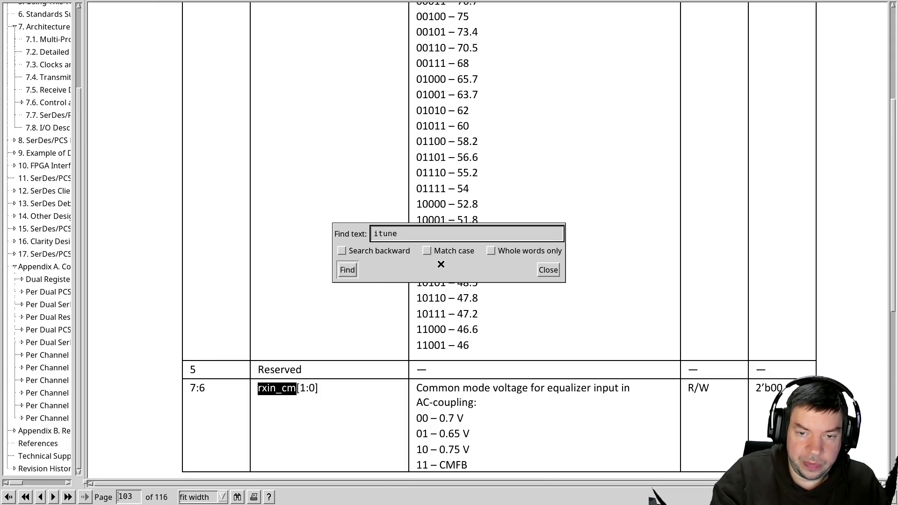
{"action": "key", "text": "Escape"}
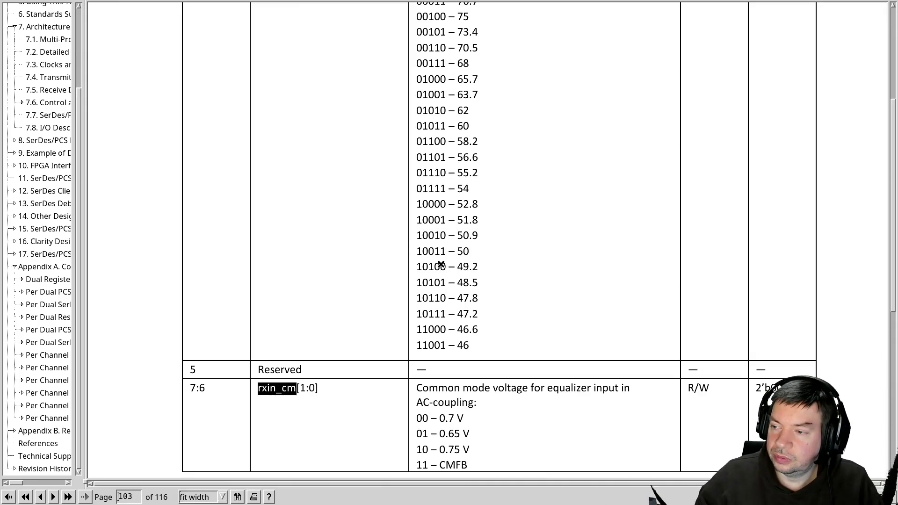
{"action": "key", "text": "alt+Tab"}
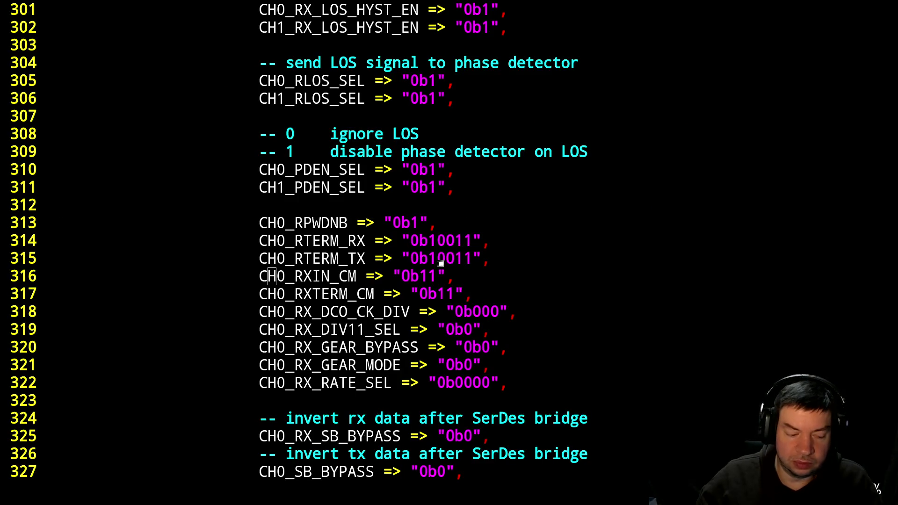
Step: Find p_CHx_DCOITUNE "0b00" in GitHub's ecp5_serdes.py, then return to Vim's CH0 DCO parameters
{"action": "key", "text": "alt+Tab"}
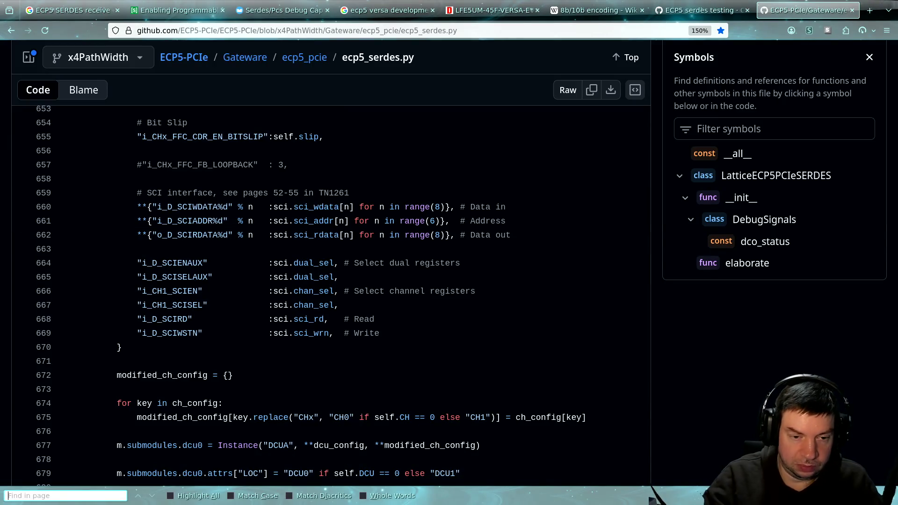
{"action": "type", "text": "itune"}
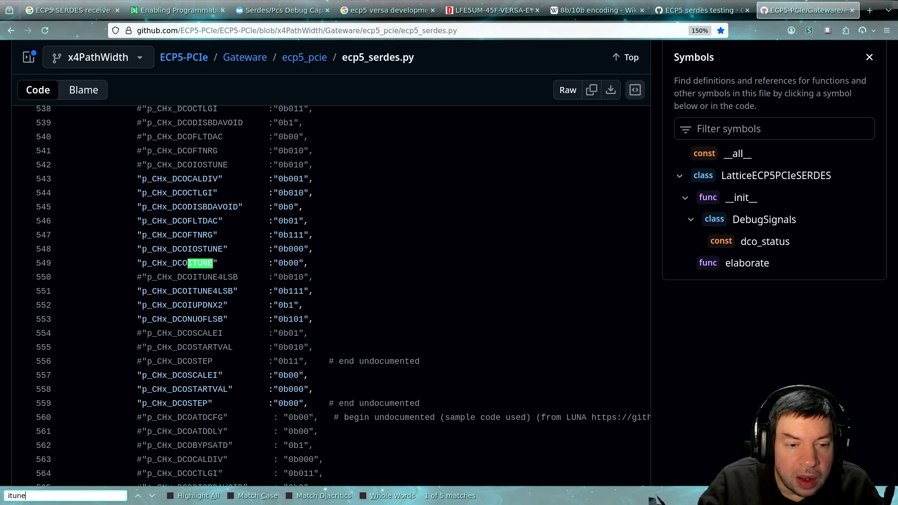
{"action": "key", "text": "Escape"}
{"action": "key", "text": "alt+Tab"}
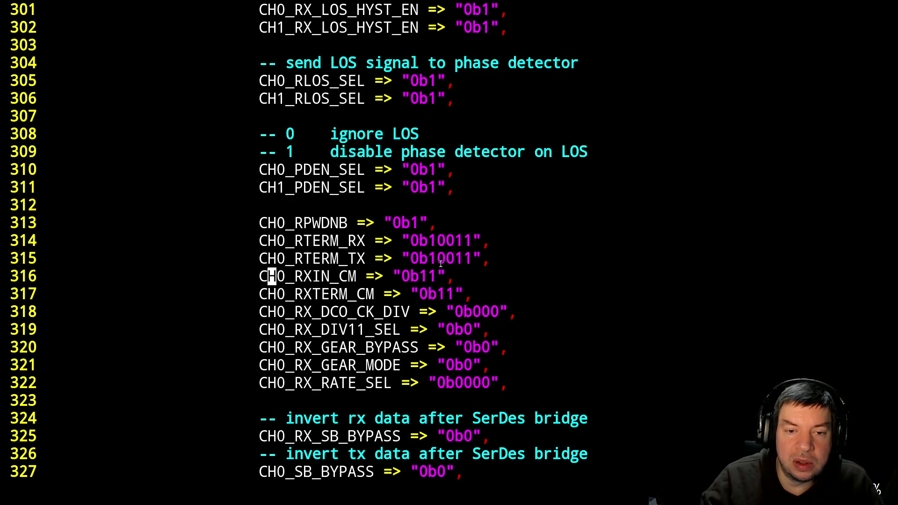
{"action": "key", "text": "Page_Up"}
{"action": "key", "text": "Page_Up"}
{"action": "key", "text": "Page_Up"}
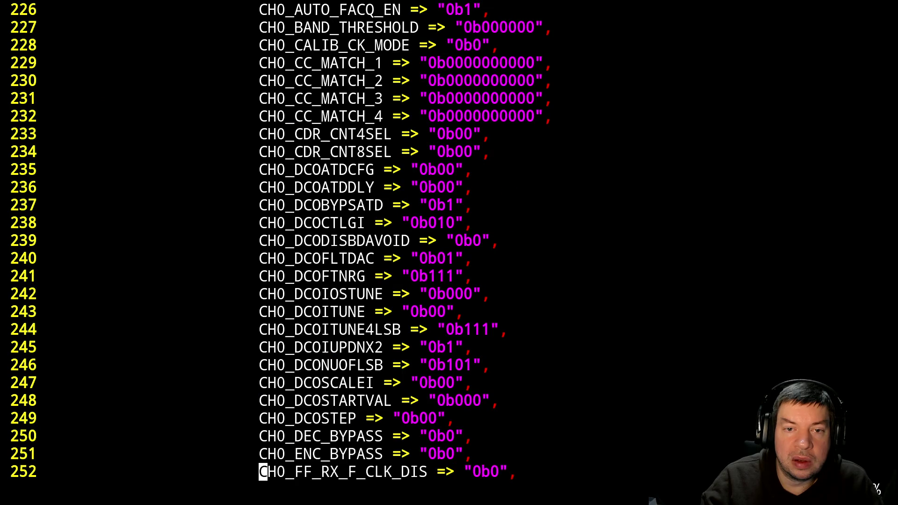
Step: Review the CH0 DCO settings and search for the CALDIV setting in pcie.vhdl
{"action": "key", "text": "Up"}
{"action": "key", "text": "Up"}
{"action": "key", "text": "Up"}
{"action": "key", "text": "Up"}
{"action": "key", "text": "Up"}
{"action": "key", "text": "Up"}
{"action": "key", "text": "Up"}
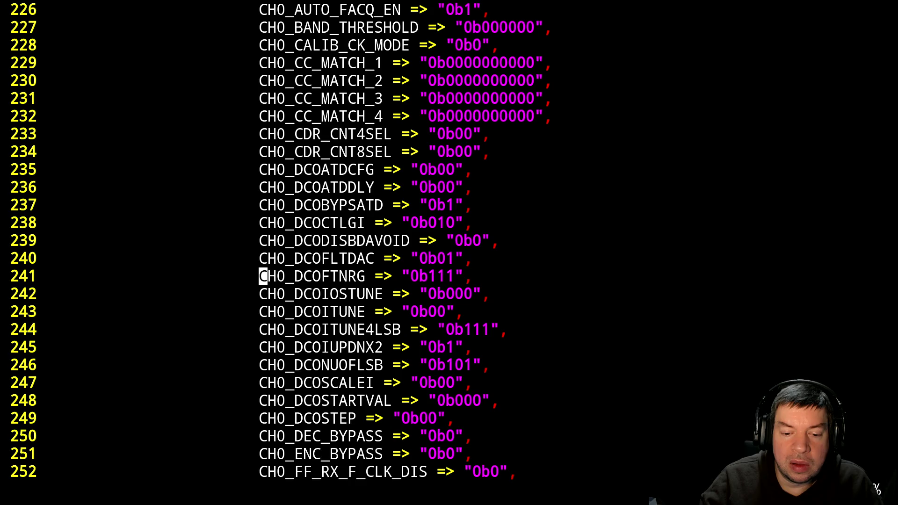
{"action": "key", "text": "Up"}
{"action": "key", "text": "Up"}
{"action": "key", "text": "Up"}
{"action": "key", "text": "Up"}
{"action": "key", "text": "Up"}
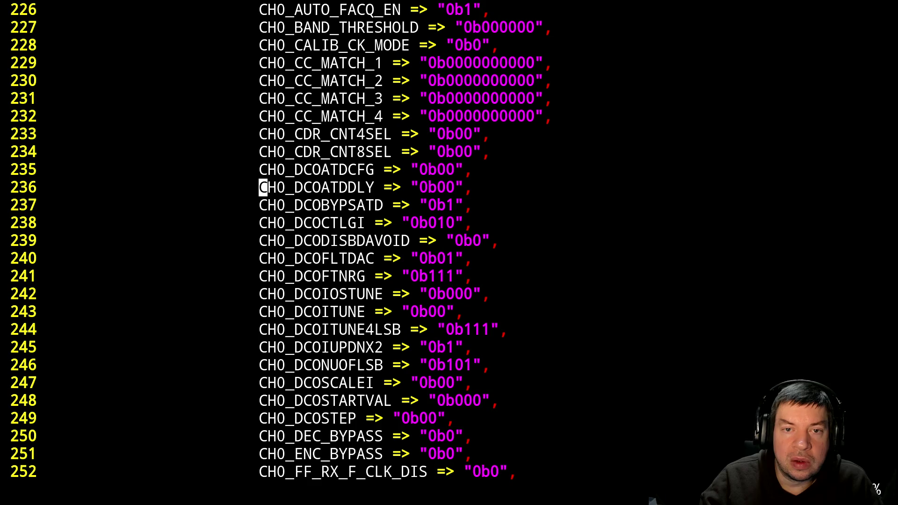
{"action": "type", "text": "/CALD"}
{"action": "key", "text": "Return"}
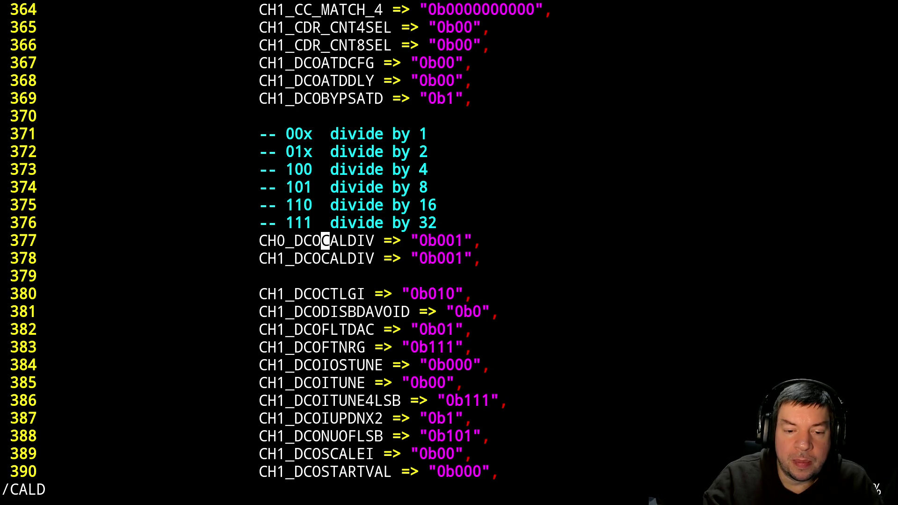
{"action": "key", "text": "n"}
{"action": "key", "text": "n"}
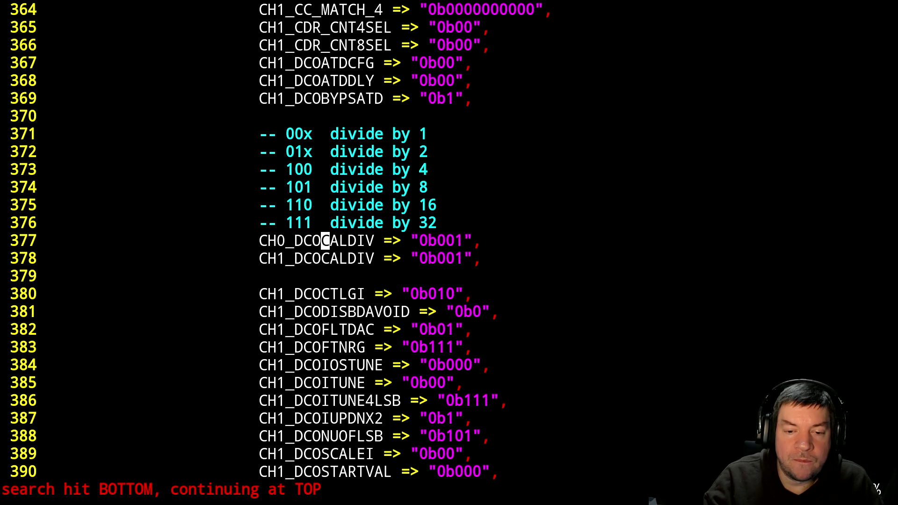
Step: Compare the DCO values against the GitHub ecp5_serdes.py reference
{"action": "key", "text": "alt+Tab"}
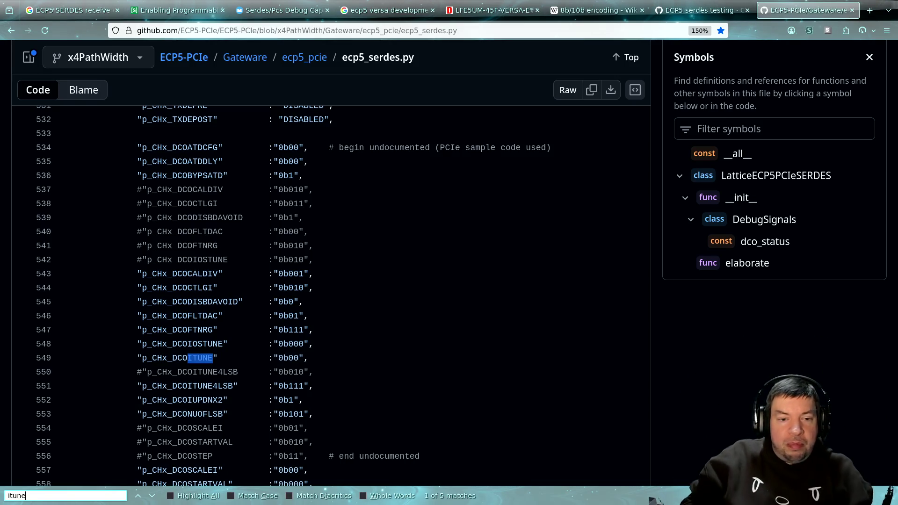
{"action": "key", "text": "alt+Tab"}
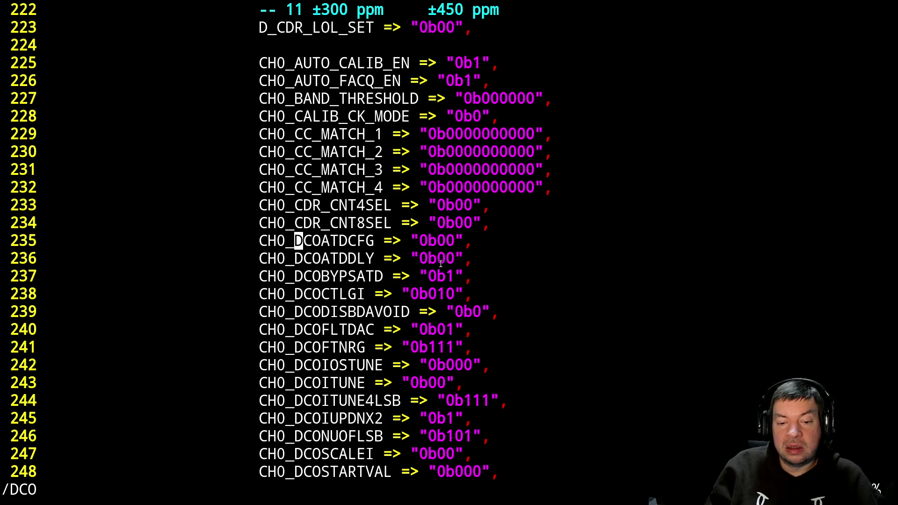
{"action": "key", "text": "alt+Tab"}
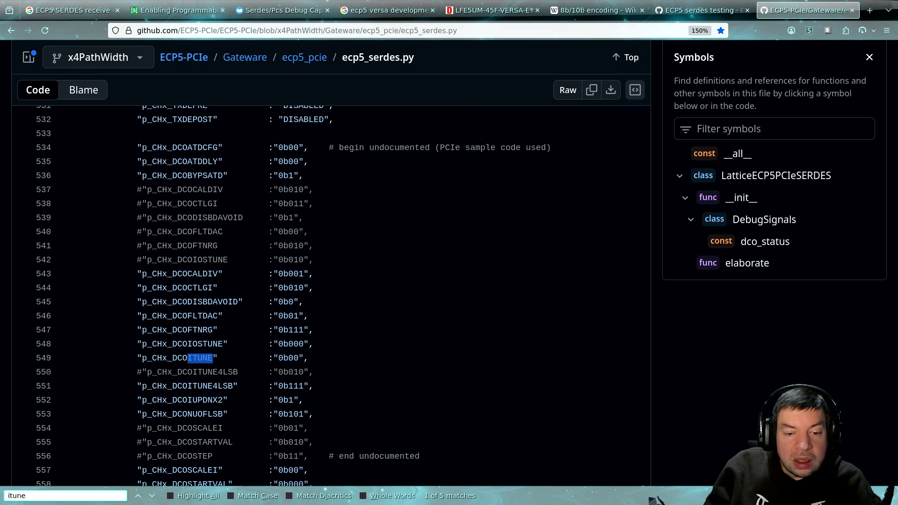
{"action": "key", "text": "alt+Tab"}
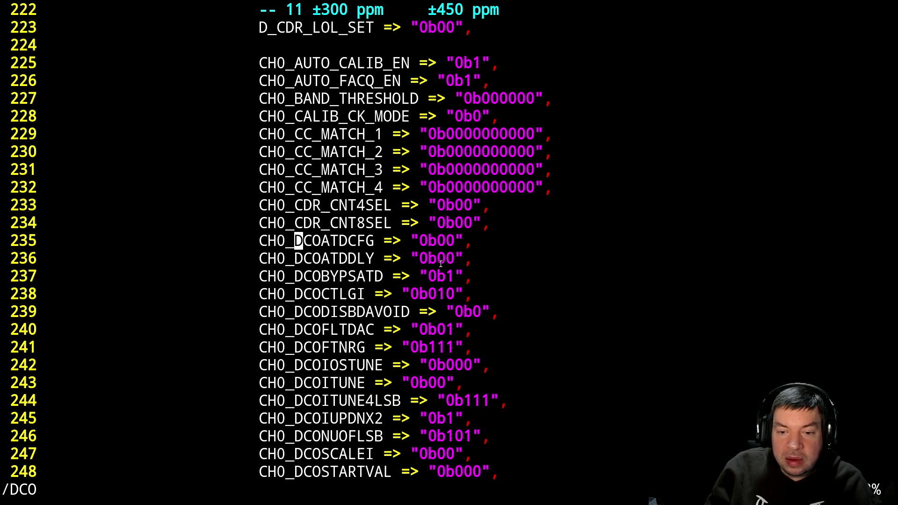
Step: Set CH0_DCOBYPSATD to 0b0, save the file and start the ECP5 rebuild from the shell
{"action": "key", "text": "j"}
{"action": "key", "text": "j"}
{"action": "type", "text": "0"}
{"action": "type", "text": "hr0l"}
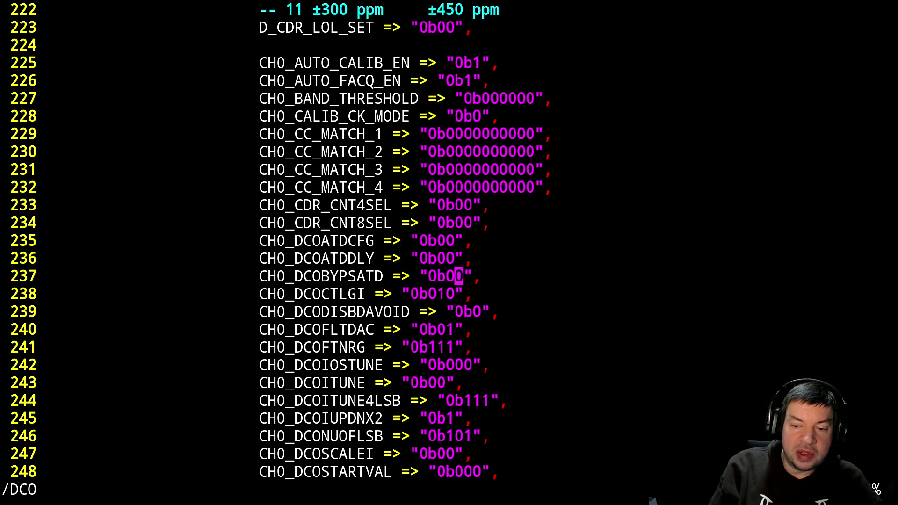
{"action": "type", "text": "x"}
{"action": "type", "text": ":w"}
{"action": "key", "text": "Return"}
{"action": "key", "text": "ctrl+z"}
{"action": "type", "text": "make"}
{"action": "key", "text": "Return"}
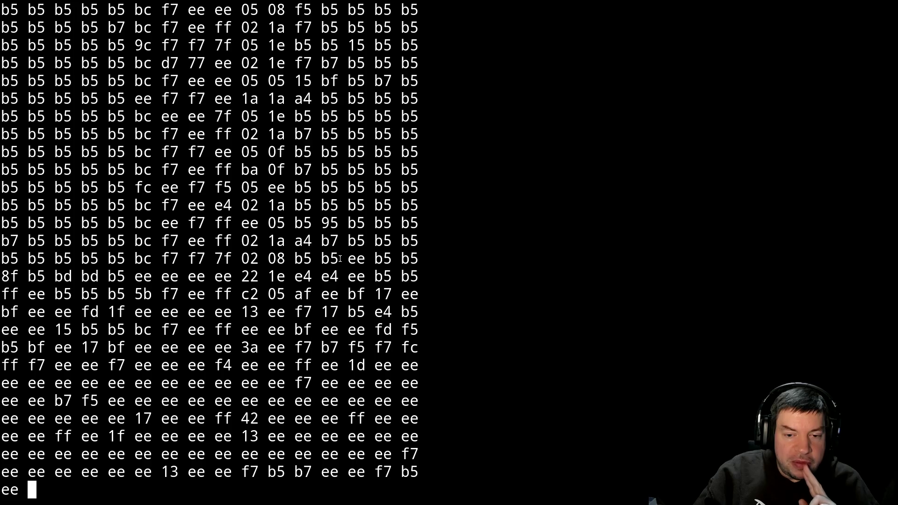
Step: Check the finished build output, then return to the captured hex data
{"action": "key", "text": "alt+Tab"}
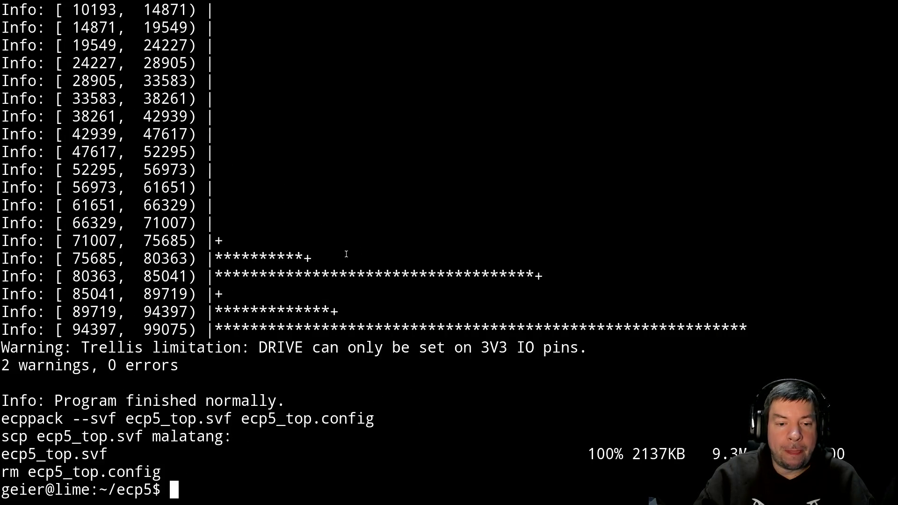
{"action": "key", "text": "alt+Tab"}
{"action": "key", "text": "alt+Tab"}
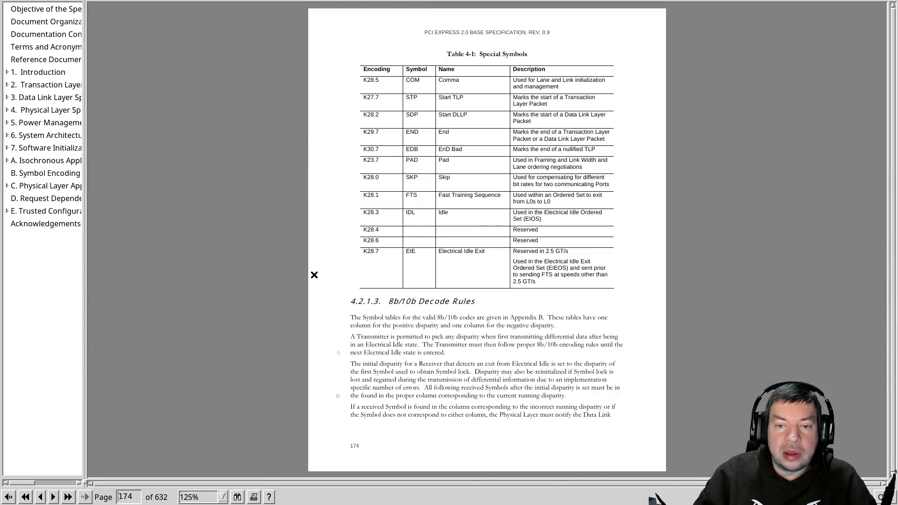
Step: Page through the PCIe physical layer chapter to the TS1 and Electrical Idle Ordered Set tables
{"action": "key", "text": "Page_Up"}
{"action": "key", "text": "Page_Up"}
{"action": "key", "text": "Page_Up"}
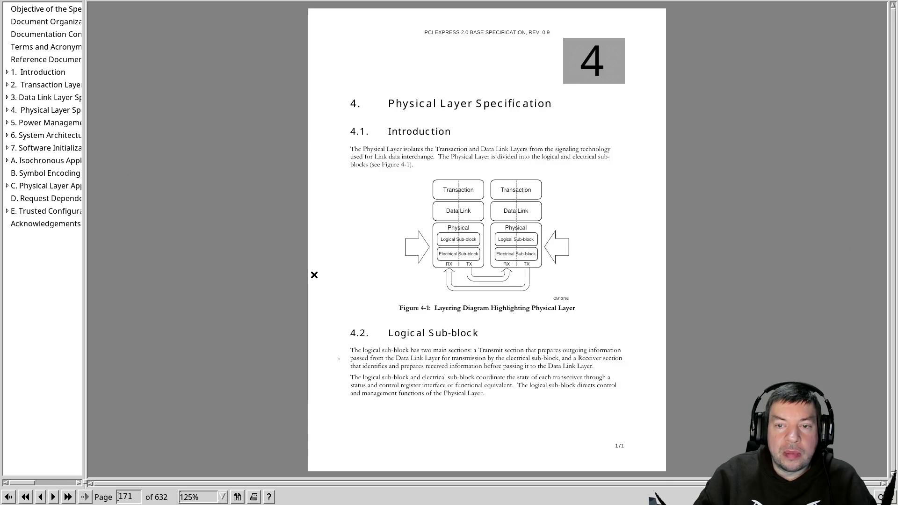
{"action": "key", "text": "Page_Down"}
{"action": "key", "text": "Page_Down"}
{"action": "key", "text": "Page_Down"}
{"action": "key", "text": "Page_Down"}
{"action": "key", "text": "Page_Down"}
{"action": "key", "text": "Page_Down"}
{"action": "key", "text": "Page_Down"}
{"action": "key", "text": "Page_Down"}
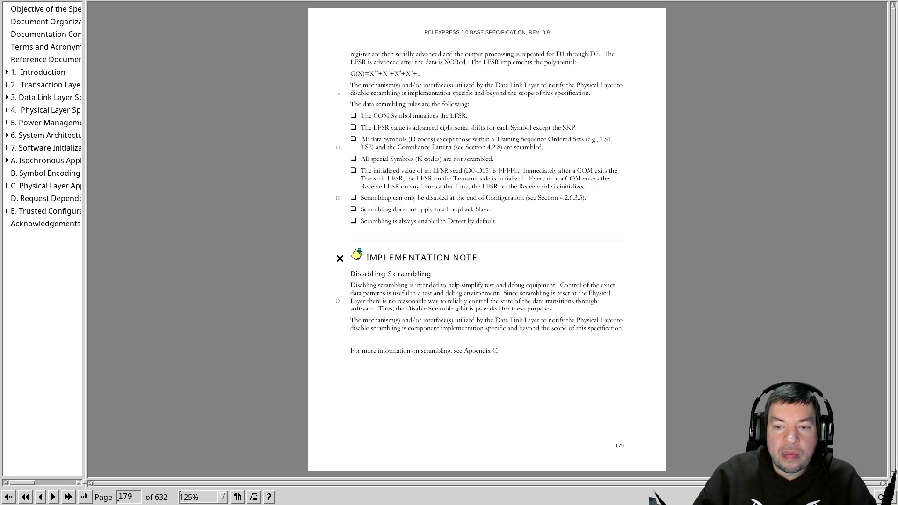
{"action": "key", "text": "Page_Down"}
{"action": "key", "text": "Page_Down"}
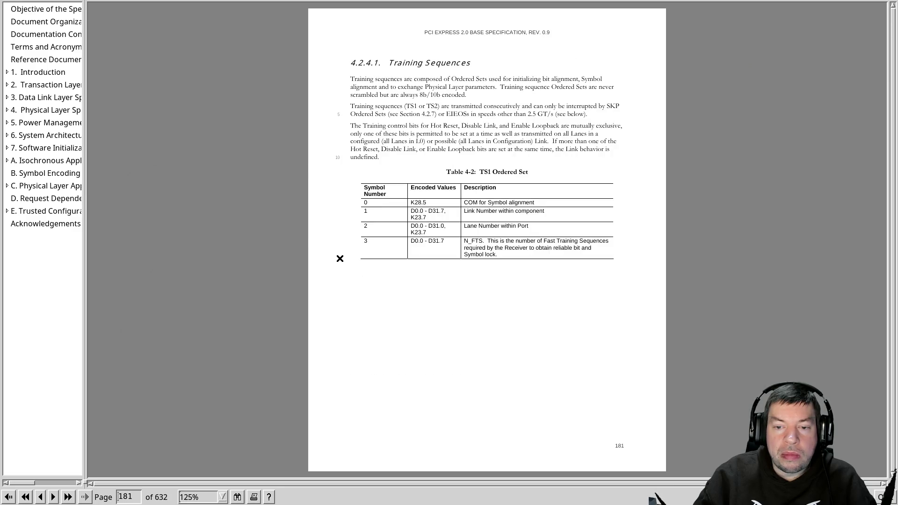
{"action": "key", "text": "Page_Down"}
{"action": "key", "text": "Page_Down"}
{"action": "key", "text": "Page_Down"}
{"action": "key", "text": "Page_Up"}
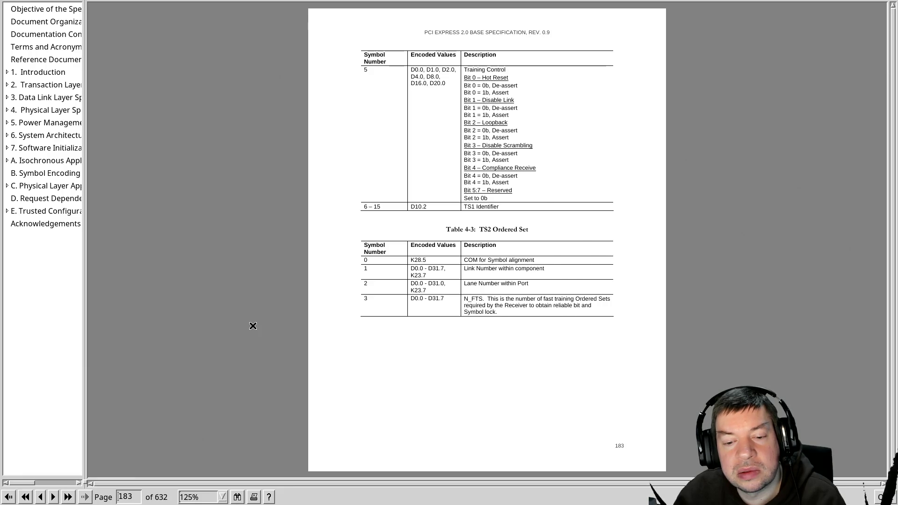
{"action": "key", "text": "Page_Down"}
{"action": "key", "text": "Page_Down"}
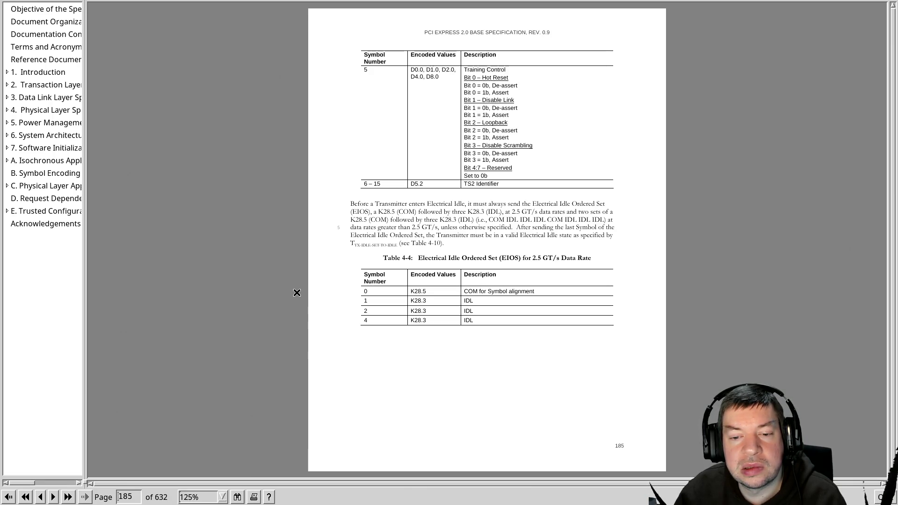
Step: Compare page 185's EIOS table against the captured hex data in the terminal
{"action": "key", "text": "alt+Tab"}
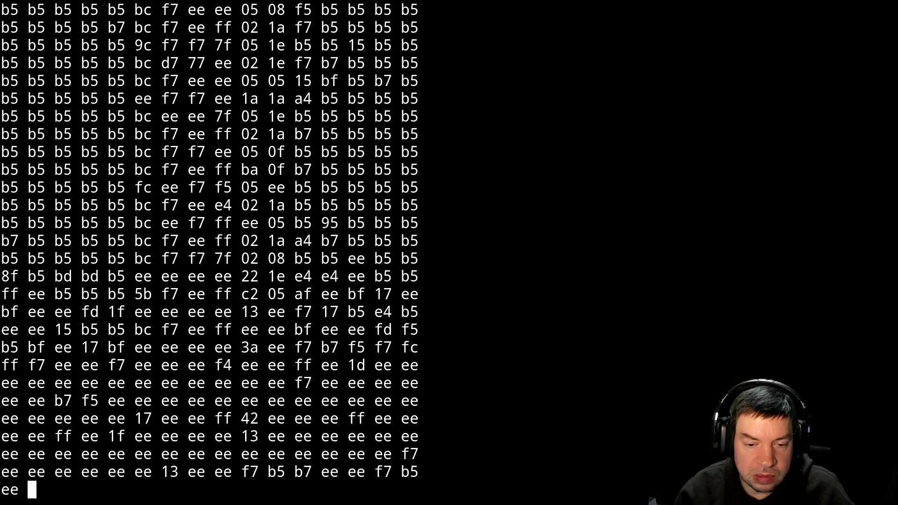
{"action": "key", "text": "alt+Tab"}
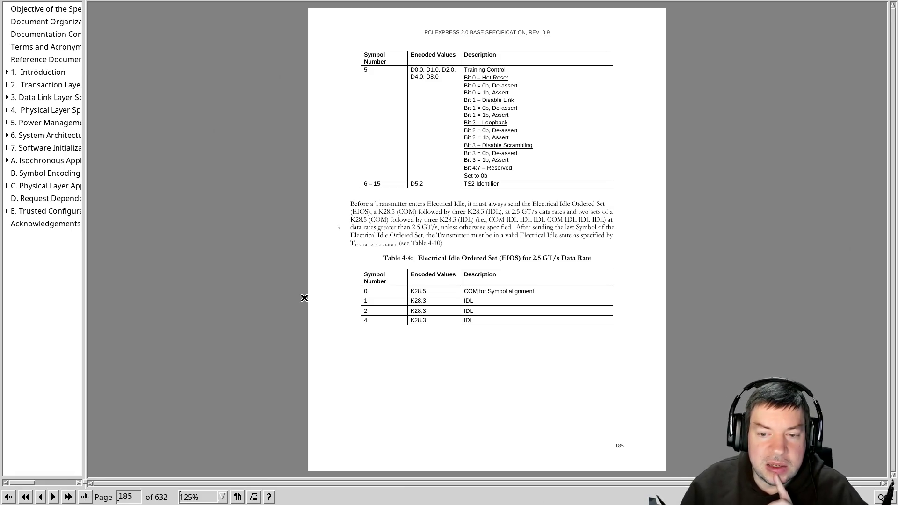
{"action": "key", "text": "alt+Tab"}
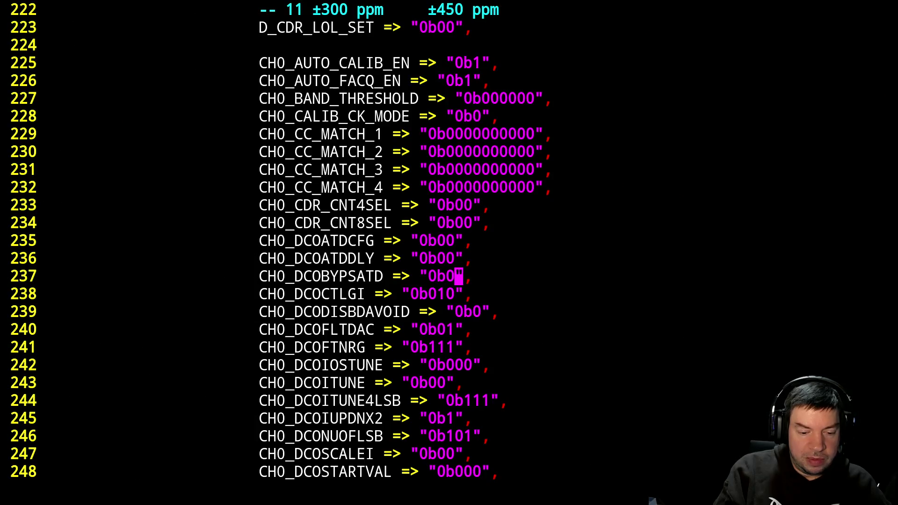
{"action": "type", "text": "/INV"}
Step: Change CH0_INVERT_RX to 0b1, save pcie.vhdl and run make from the shell
{"action": "key", "text": "Return"}
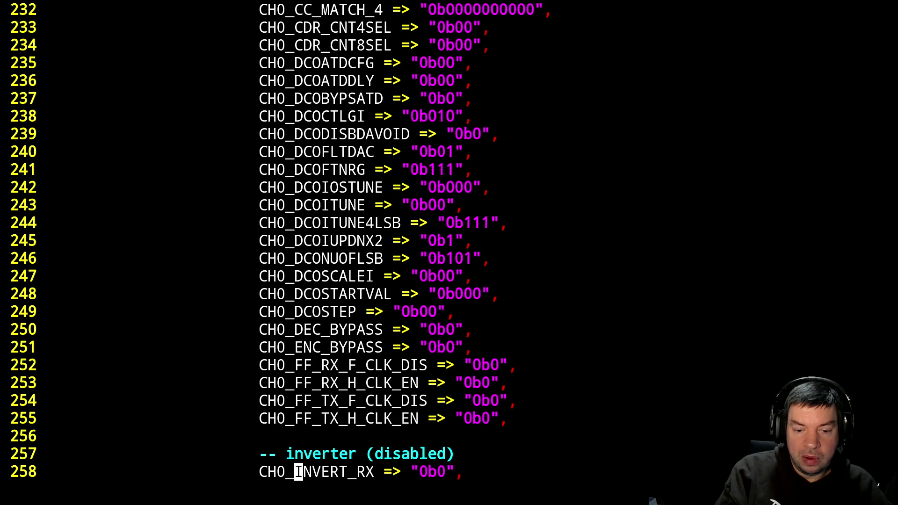
{"action": "key", "text": "ctrl+a"}
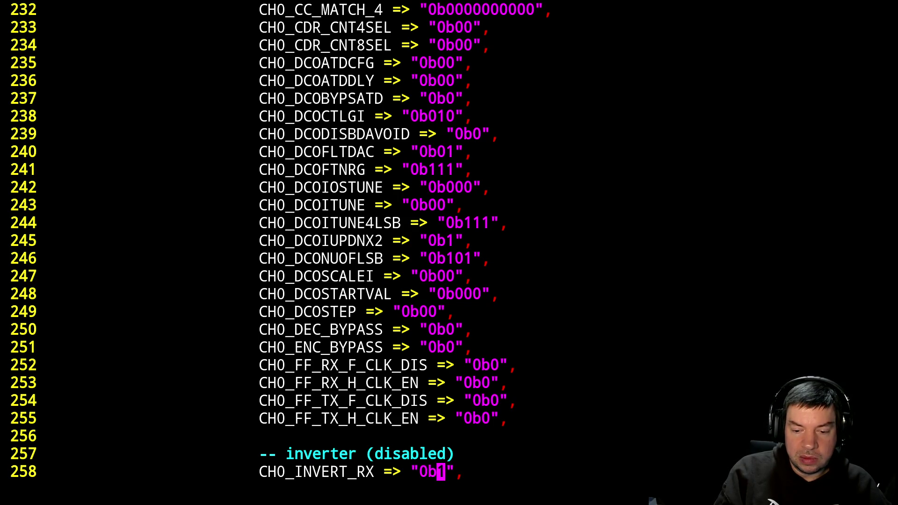
{"action": "type", "text": ":w"}
{"action": "key", "text": "Return"}
{"action": "key", "text": "ctrl+z"}
{"action": "type", "text": "make"}
{"action": "key", "text": "Return"}
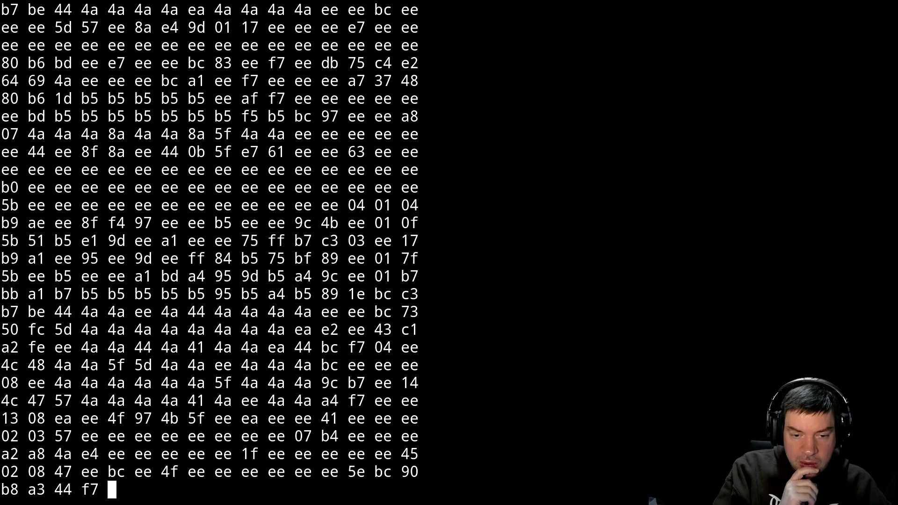
{"action": "key", "text": "alt+Tab"}
{"action": "key", "text": "alt+Tab"}
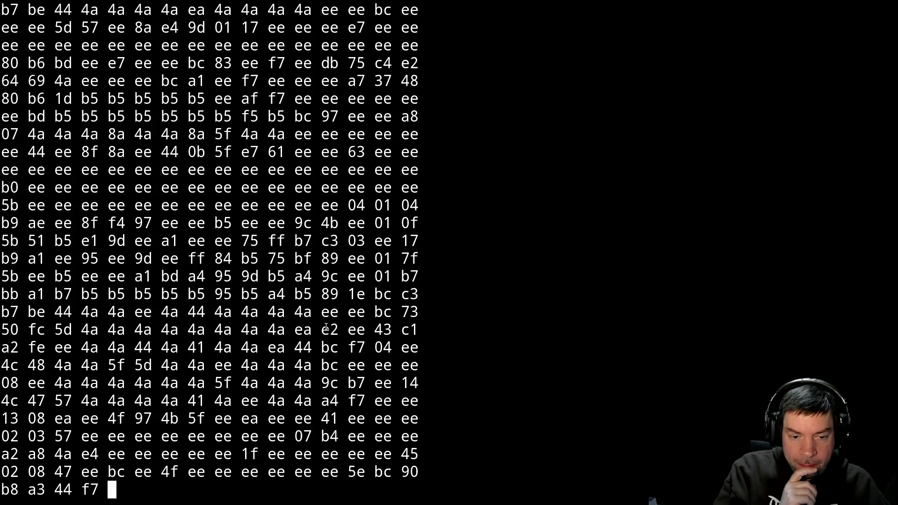
{"action": "key", "text": "alt+Tab"}
{"action": "key", "text": "alt+Tab"}
{"action": "key", "text": "alt+Tab"}
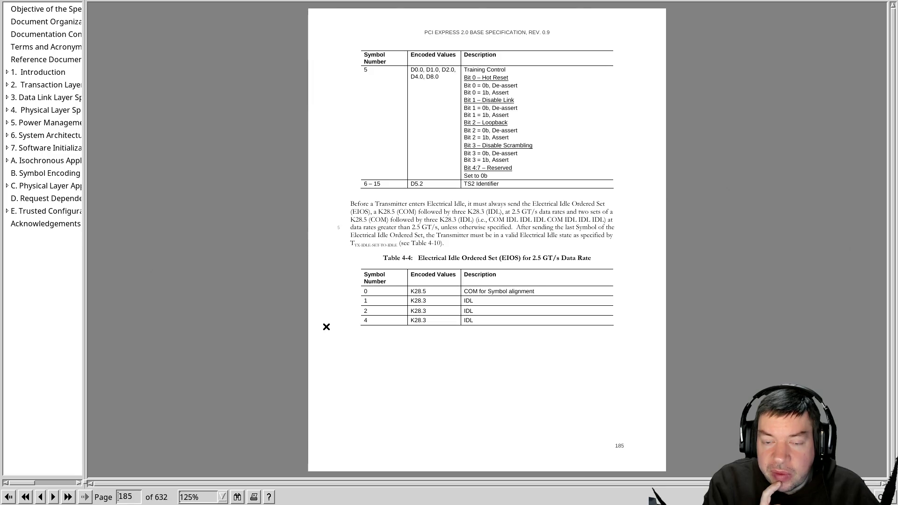
{"action": "key", "text": "alt+Tab"}
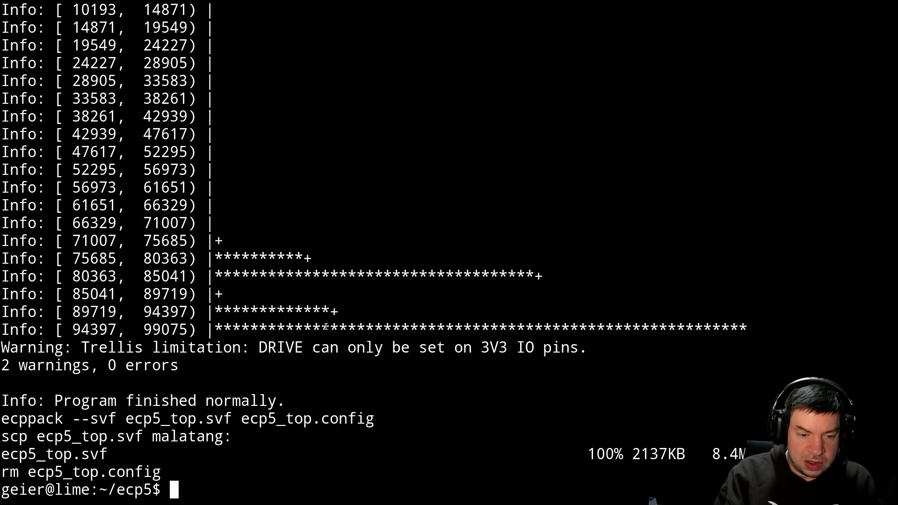
{"action": "type", "text": "fg"}
Step: Resume Vim and undo CH0_INVERT_RX back to 0b0, with the inverter section at the top
{"action": "key", "text": "Return"}
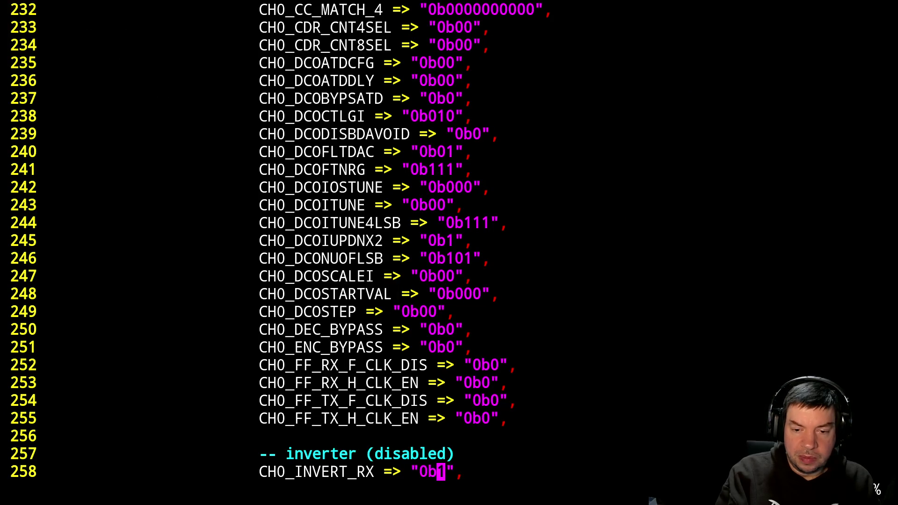
{"action": "key", "text": "u"}
{"action": "key", "text": "k"}
{"action": "key", "text": "z"}
{"action": "key", "text": "Return"}
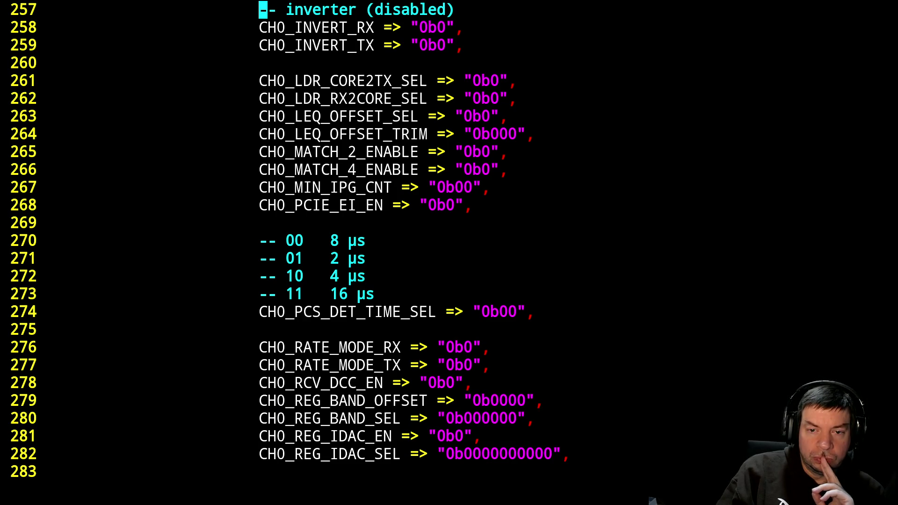
Step: Page down through the channel 1 settings to the PCIe electrical idle and signal detect port settings, checking the hex capture
{"action": "key", "text": "ctrl+f"}
{"action": "key", "text": "ctrl+f"}
{"action": "key", "text": "ctrl+f"}
{"action": "key", "text": "ctrl+f"}
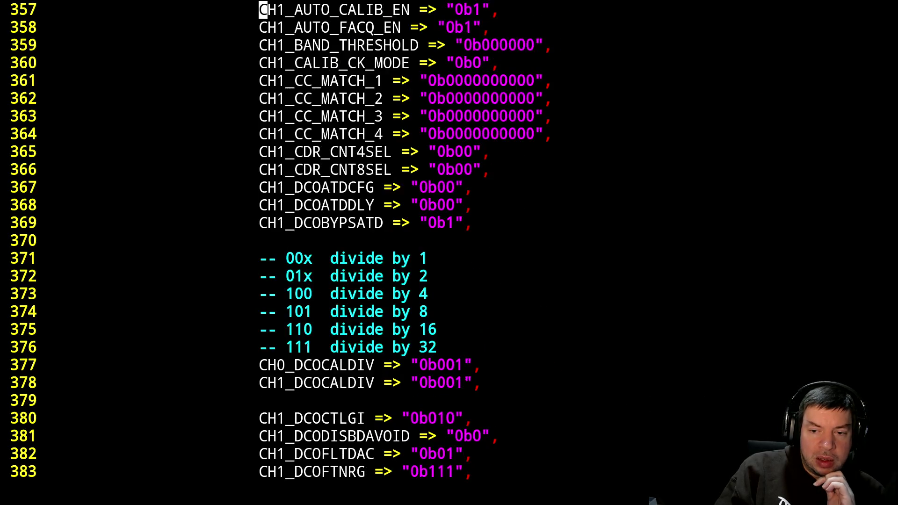
{"action": "key", "text": "ctrl+f"}
{"action": "key", "text": "ctrl+f"}
{"action": "key", "text": "ctrl+f"}
{"action": "key", "text": "ctrl+f"}
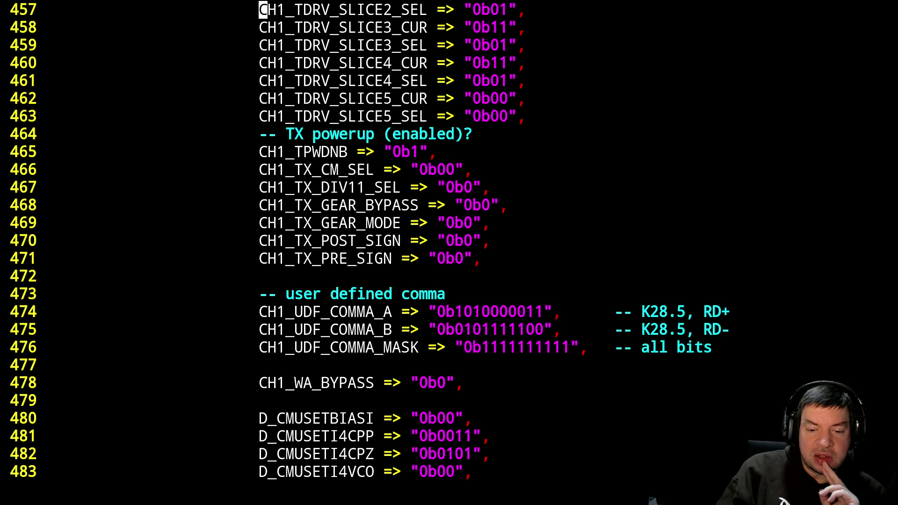
{"action": "key", "text": "ctrl+f"}
{"action": "key", "text": "ctrl+f"}
{"action": "key", "text": "ctrl+f"}
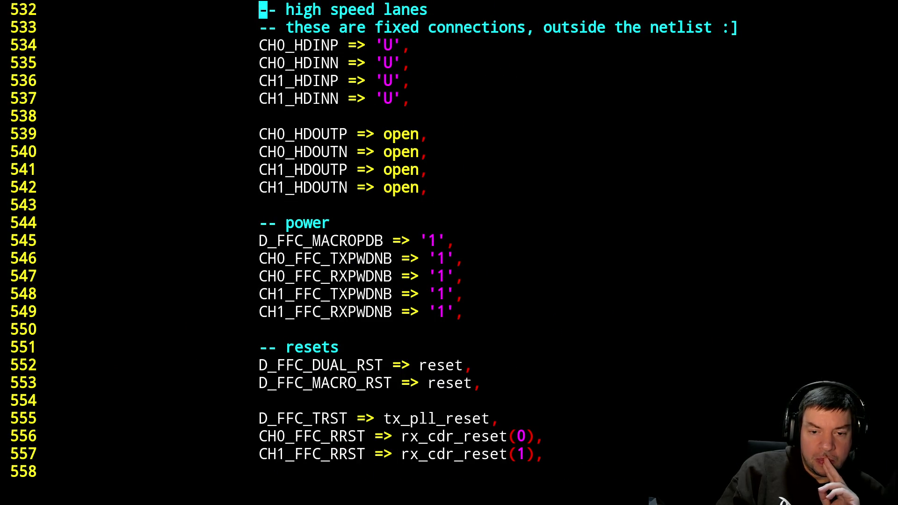
{"action": "key", "text": "ctrl+f"}
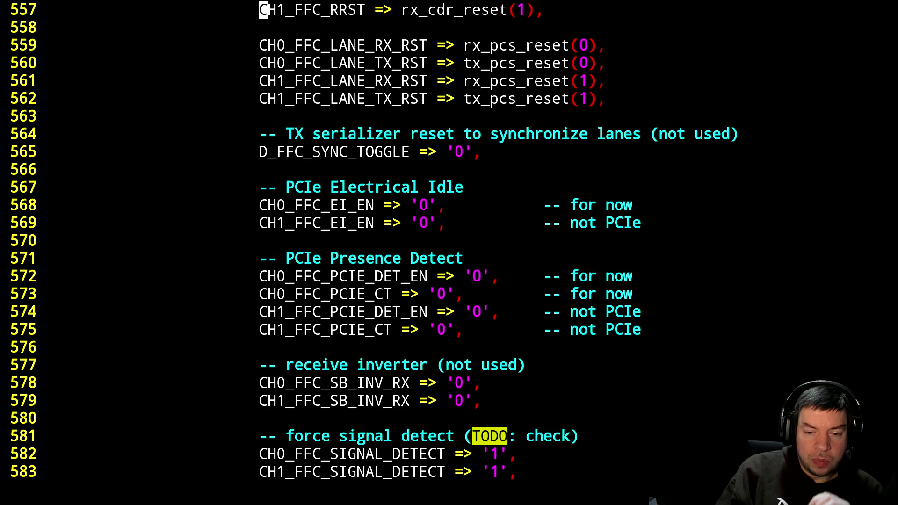
{"action": "key", "text": "alt+Tab"}
{"action": "key", "text": "alt+Tab"}
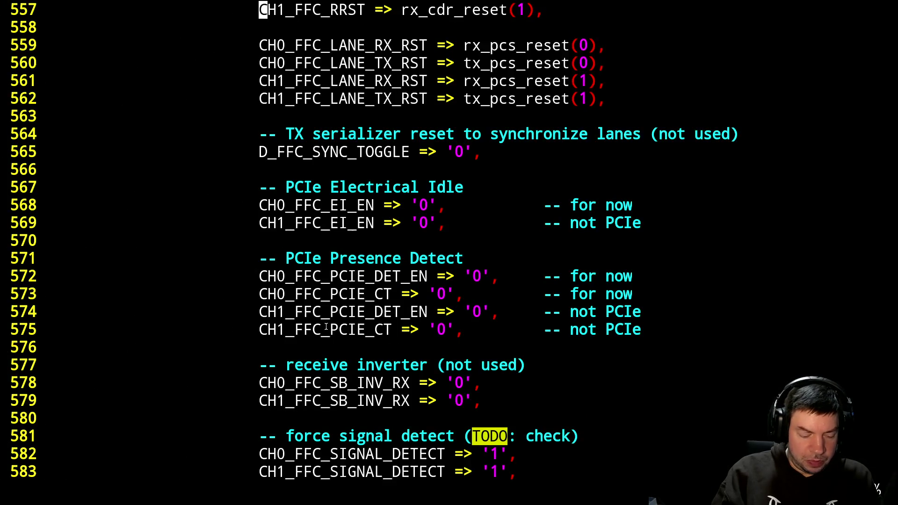
{"action": "key", "text": "alt+Tab"}
Step: Search the ECP5 SerDes guide for _ctl and step through the matches to the loss-of-signal register fields
{"action": "key", "text": "ctrl+f"}
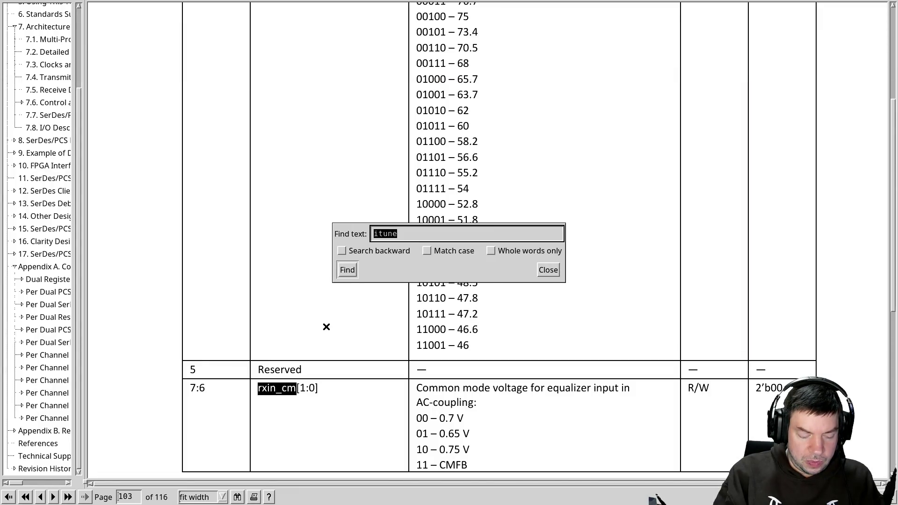
{"action": "type", "text": "_ctl"}
{"action": "key", "text": "Return"}
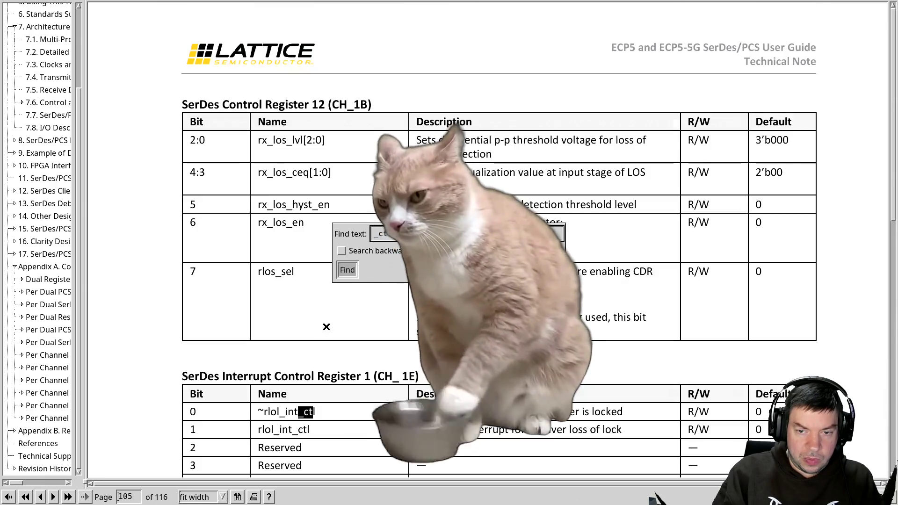
{"action": "key", "text": "Escape"}
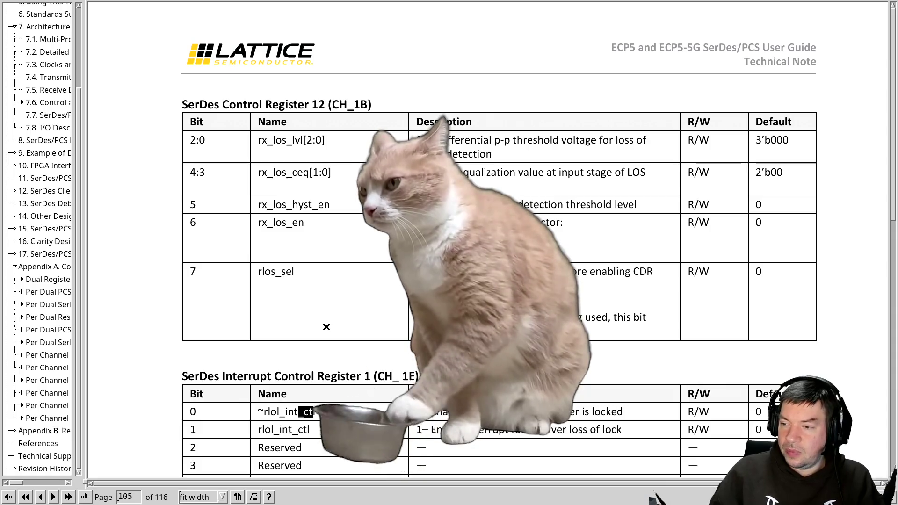
{"action": "key", "text": "ctrl+g"}
{"action": "key", "text": "ctrl+g"}
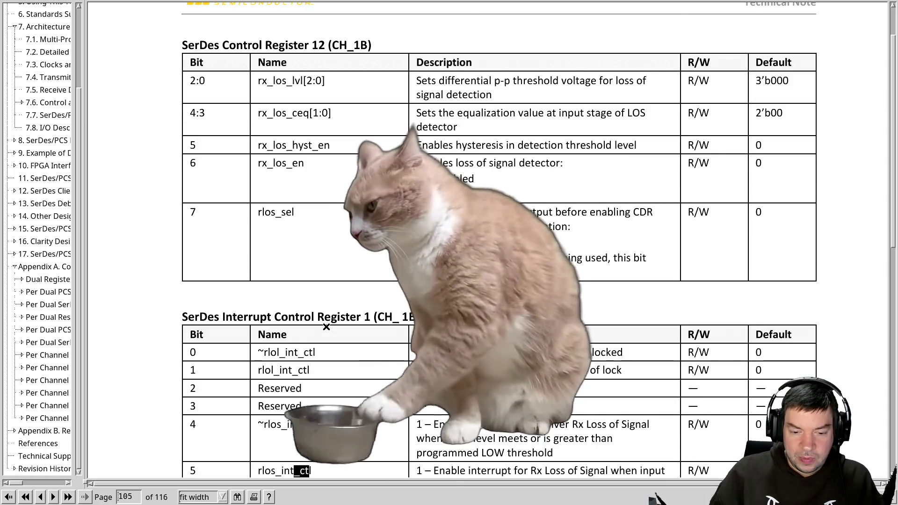
{"action": "key", "text": "ctrl+g"}
{"action": "key", "text": "ctrl+g"}
{"action": "key", "text": "ctrl+g"}
{"action": "key", "text": "ctrl+g"}
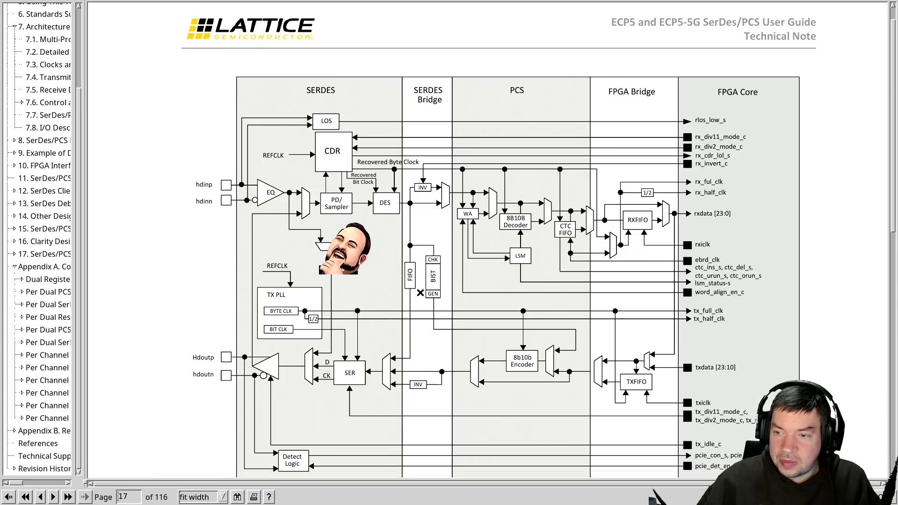
{"action": "scroll", "coordinate": [397, 290], "scroll_direction": "down", "scroll_amount": 2}
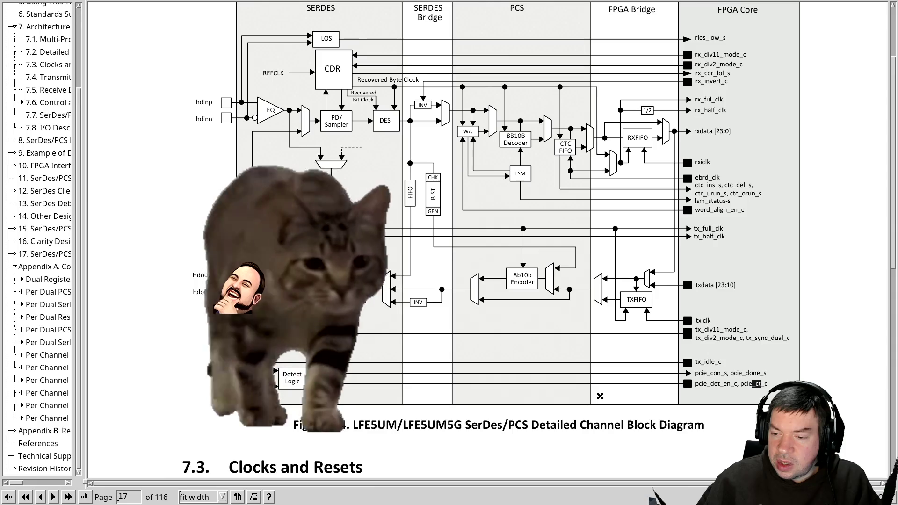
{"action": "scroll", "coordinate": [449, 253], "scroll_direction": "down", "scroll_amount": 10}
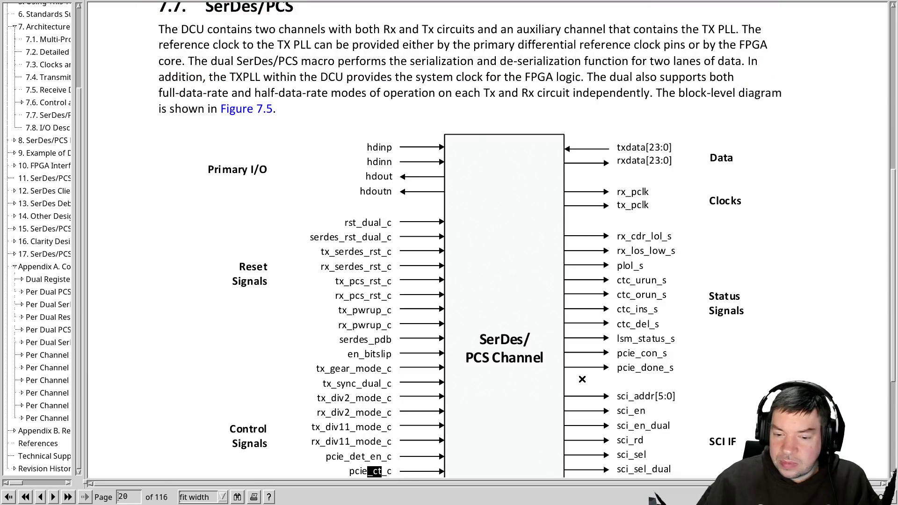
{"action": "scroll", "coordinate": [582, 378], "scroll_direction": "down", "scroll_amount": 1}
Step: Find the next pcie_ct_c mention in the control signal table, then bring pcie.vhdl back to the front
{"action": "key", "text": "ctrl+g"}
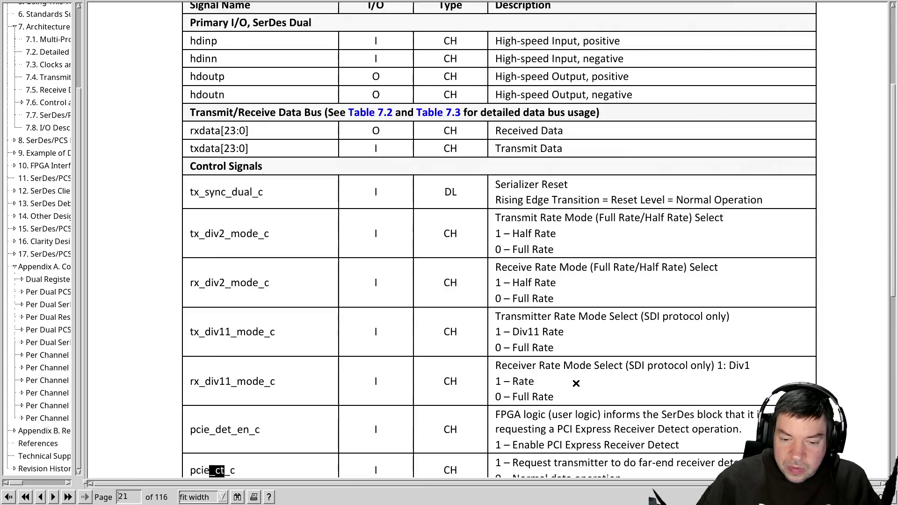
{"action": "scroll", "coordinate": [576, 384], "scroll_direction": "down", "scroll_amount": 1}
{"action": "scroll", "coordinate": [576, 384], "scroll_direction": "down", "scroll_amount": 1}
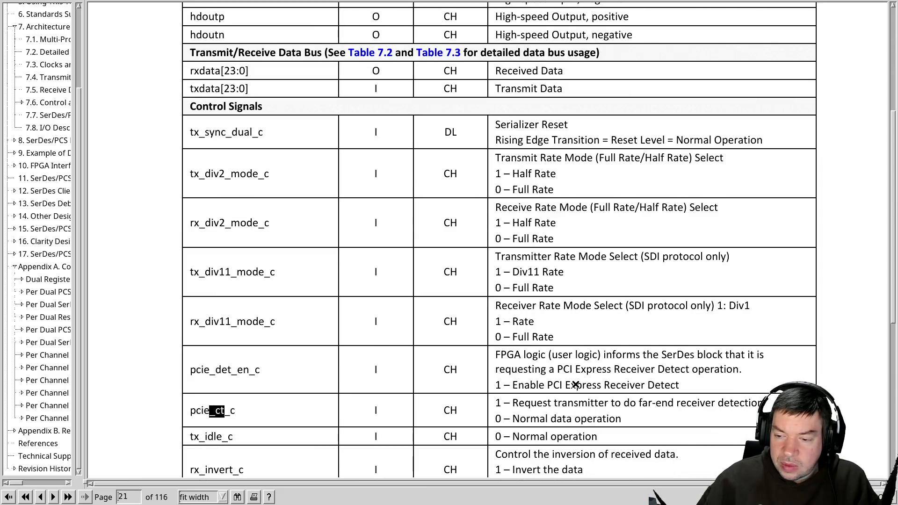
{"action": "scroll", "coordinate": [577, 384], "scroll_direction": "down", "scroll_amount": 1}
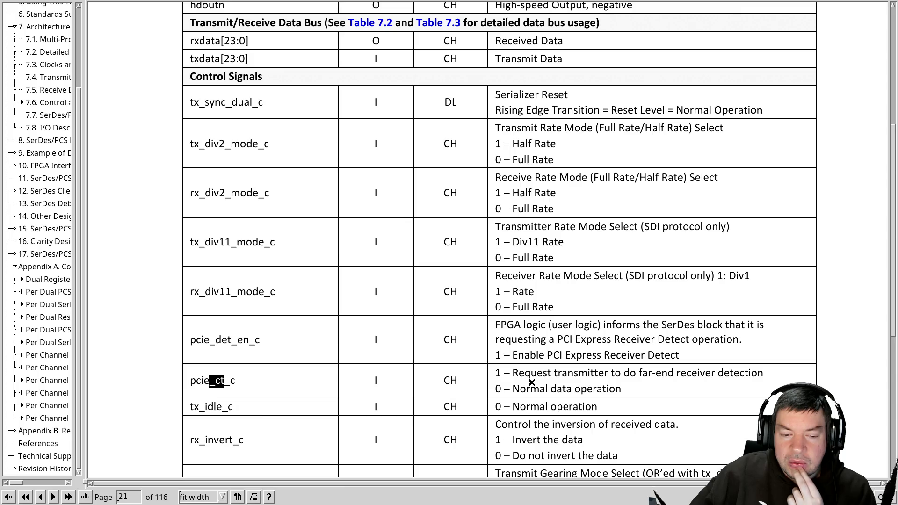
{"action": "scroll", "coordinate": [531, 383], "scroll_direction": "down", "scroll_amount": 1}
{"action": "scroll", "coordinate": [531, 382], "scroll_direction": "down", "scroll_amount": 1}
{"action": "scroll", "coordinate": [531, 382], "scroll_direction": "down", "scroll_amount": 1}
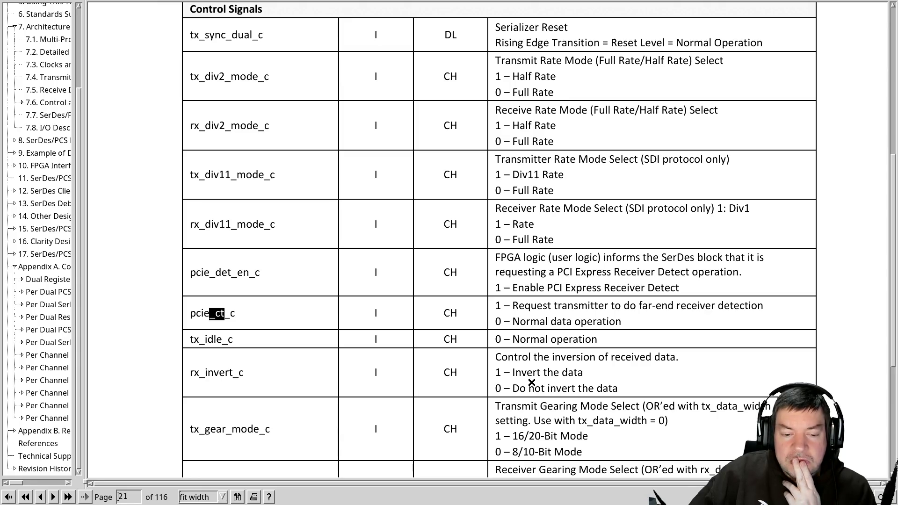
{"action": "scroll", "coordinate": [531, 382], "scroll_direction": "down", "scroll_amount": 1}
{"action": "scroll", "coordinate": [531, 382], "scroll_direction": "down", "scroll_amount": 2}
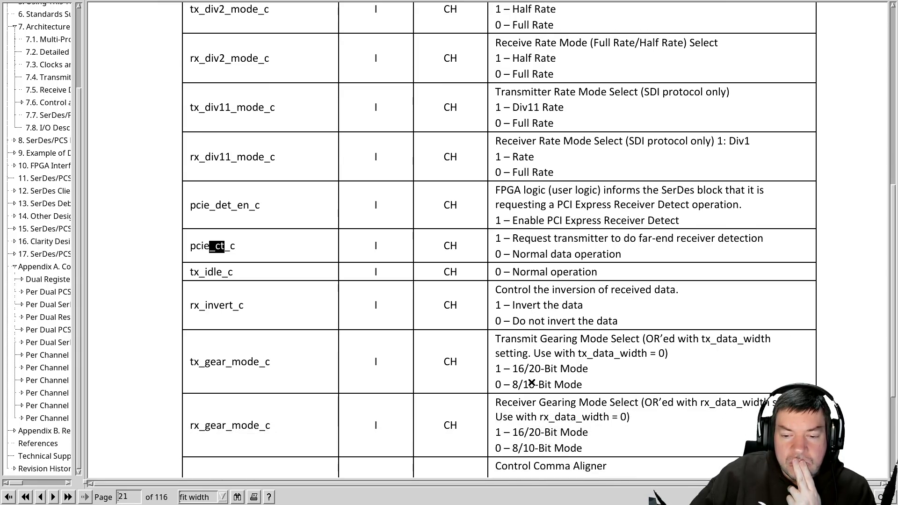
{"action": "scroll", "coordinate": [530, 382], "scroll_direction": "down", "scroll_amount": 2}
{"action": "scroll", "coordinate": [532, 382], "scroll_direction": "down", "scroll_amount": 2}
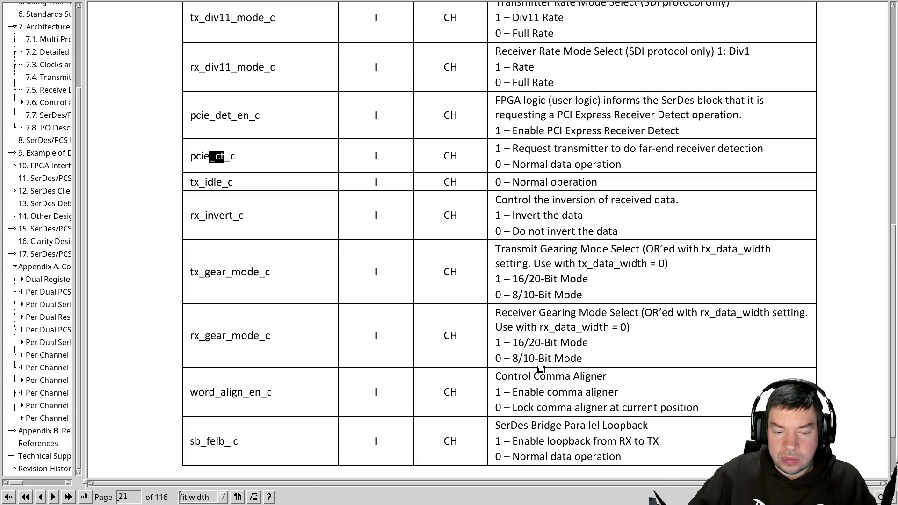
{"action": "key", "text": "alt+Tab"}
{"action": "key", "text": "alt+Tab"}
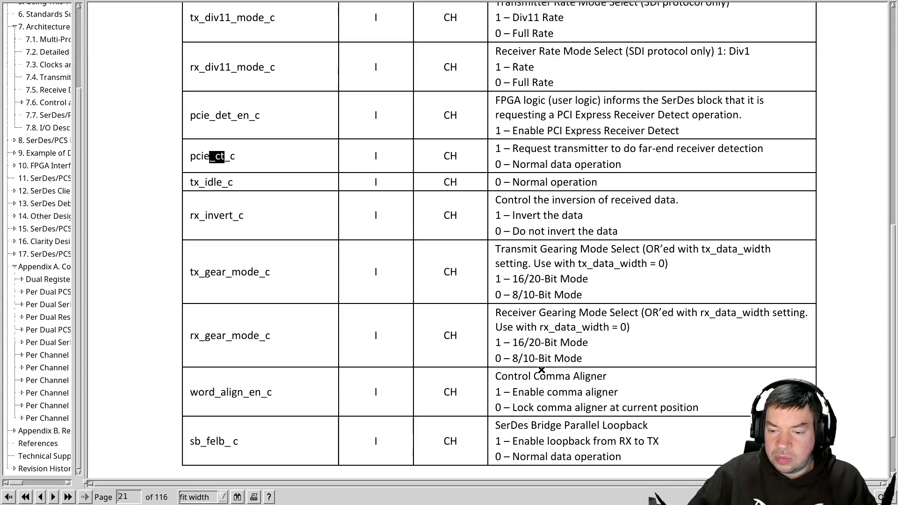
{"action": "key", "text": "alt+Tab"}
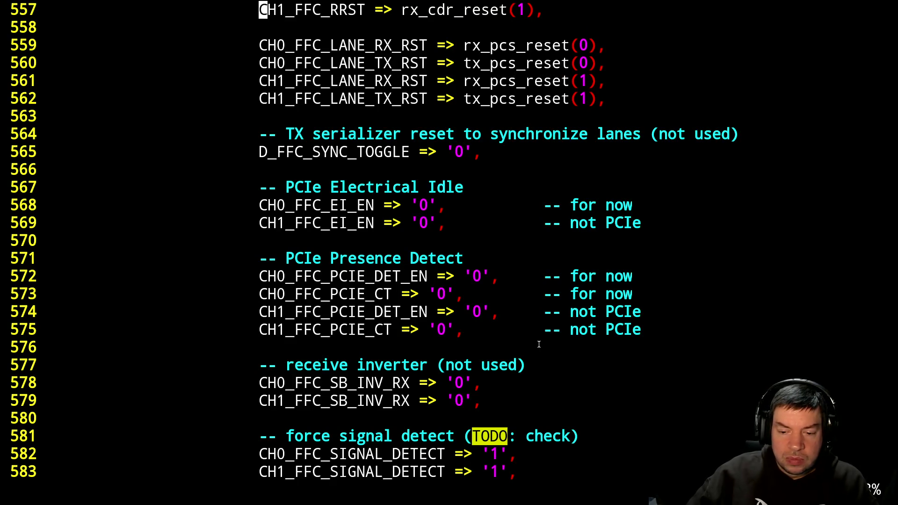
Step: Move from the lane reset assignments down past the CTC FIFO comment to the loopback assignments
{"action": "key", "text": "j"}
{"action": "key", "text": "j"}
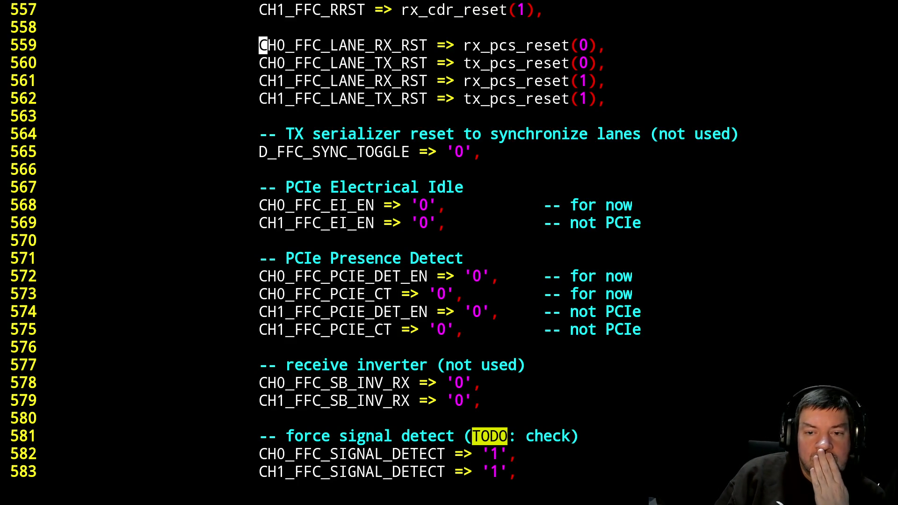
{"action": "key", "text": "j"}
{"action": "key", "text": "j"}
{"action": "key", "text": "j"}
{"action": "key", "text": "j"}
{"action": "key", "text": "j"}
{"action": "key", "text": "j"}
{"action": "key", "text": "j"}
{"action": "key", "text": "j"}
{"action": "key", "text": "j"}
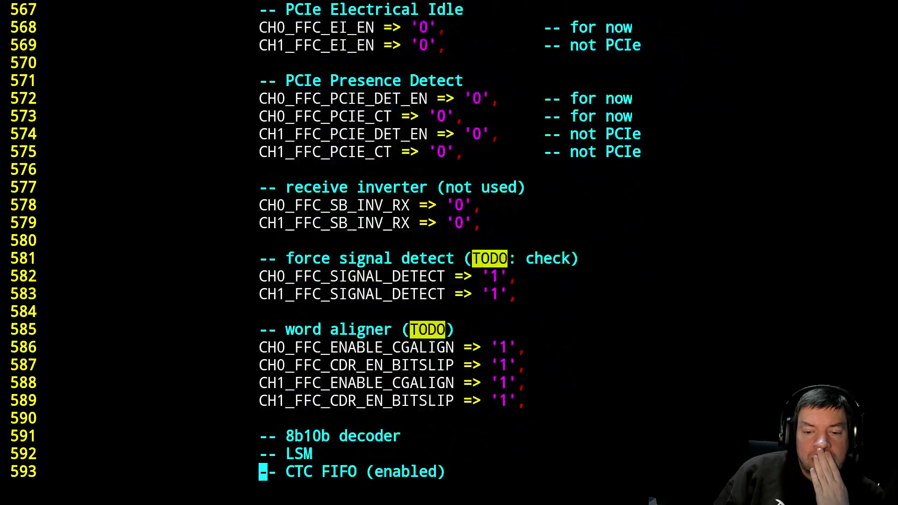
{"action": "key", "text": "k"}
{"action": "key", "text": "k"}
{"action": "key", "text": "k"}
{"action": "key", "text": "k"}
{"action": "key", "text": "k"}
{"action": "key", "text": "k"}
{"action": "key", "text": "k"}
{"action": "key", "text": "k"}
{"action": "key", "text": "j"}
{"action": "key", "text": "j"}
{"action": "key", "text": "j"}
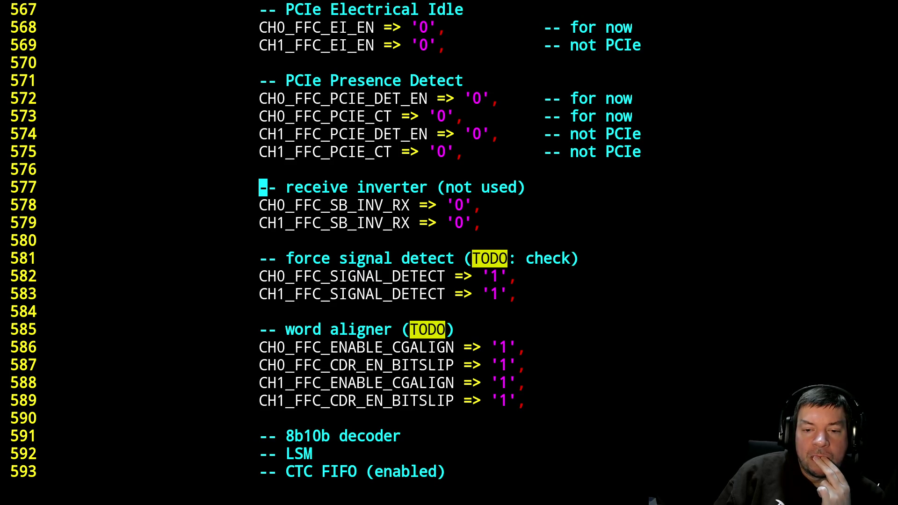
{"action": "key", "text": "j"}
{"action": "key", "text": "j"}
{"action": "key", "text": "j"}
{"action": "key", "text": "j"}
{"action": "key", "text": "j"}
{"action": "key", "text": "j"}
{"action": "key", "text": "j"}
{"action": "key", "text": "j"}
{"action": "key", "text": "j"}
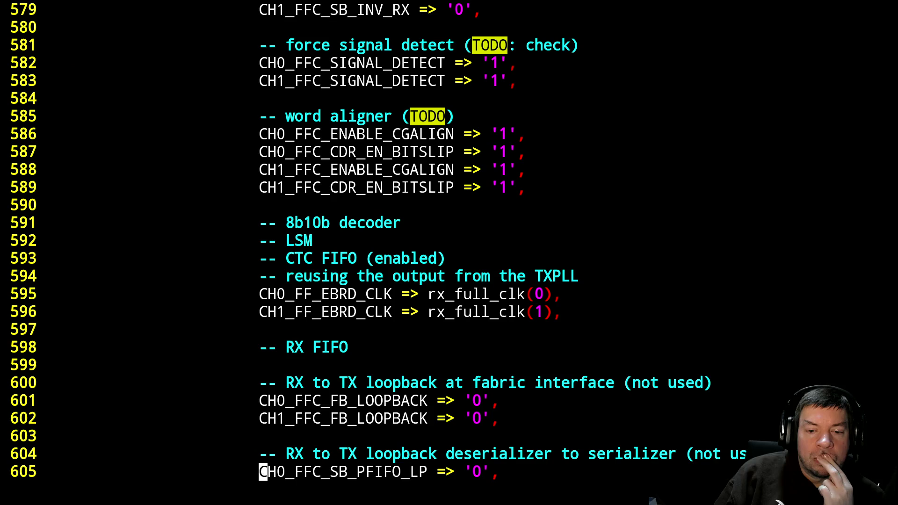
Step: Step through the RX fabric interface clock and the channel 0 and channel 1 RX data bits
{"action": "key", "text": "j"}
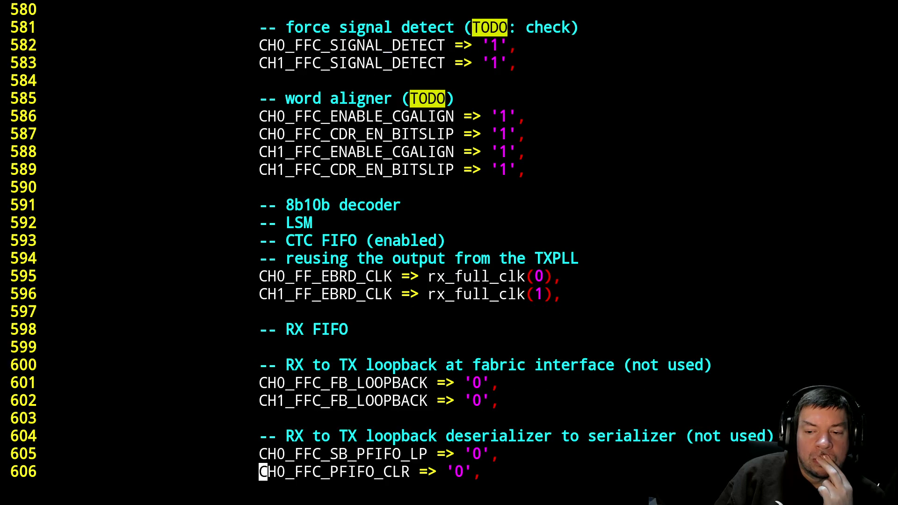
{"action": "key", "text": "j"}
{"action": "key", "text": "j"}
{"action": "key", "text": "j"}
{"action": "key", "text": "j"}
{"action": "key", "text": "j"}
{"action": "key", "text": "j"}
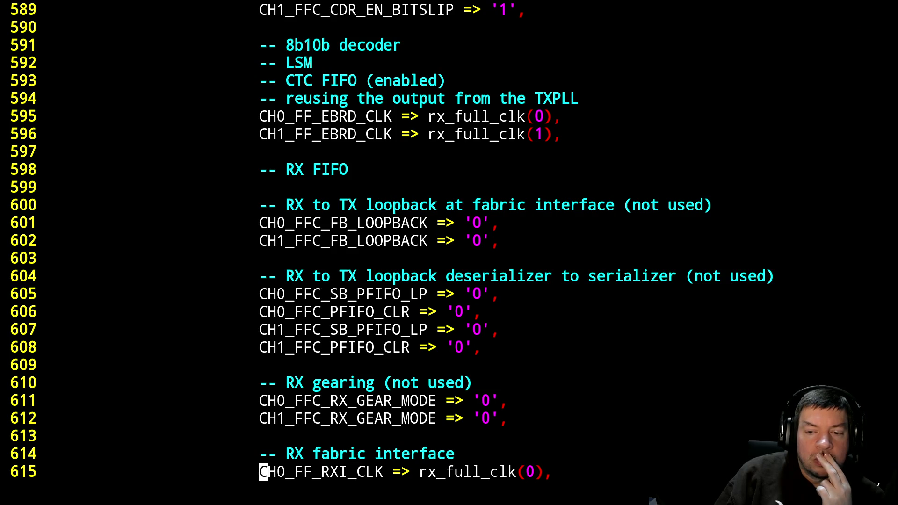
{"action": "key", "text": "j"}
{"action": "key", "text": "at"}
{"action": "key", "text": "at"}
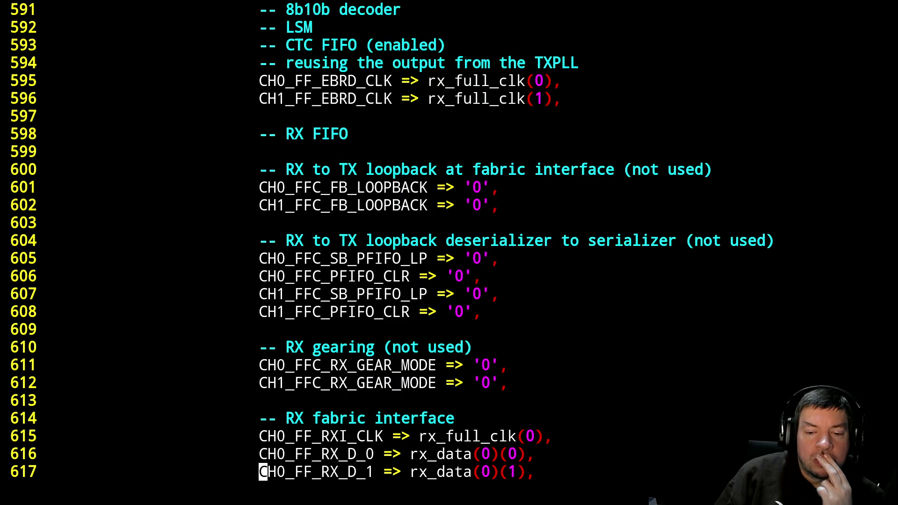
{"action": "key", "text": "at"}
{"action": "key", "text": "at"}
{"action": "key", "text": "at"}
{"action": "key", "text": "at"}
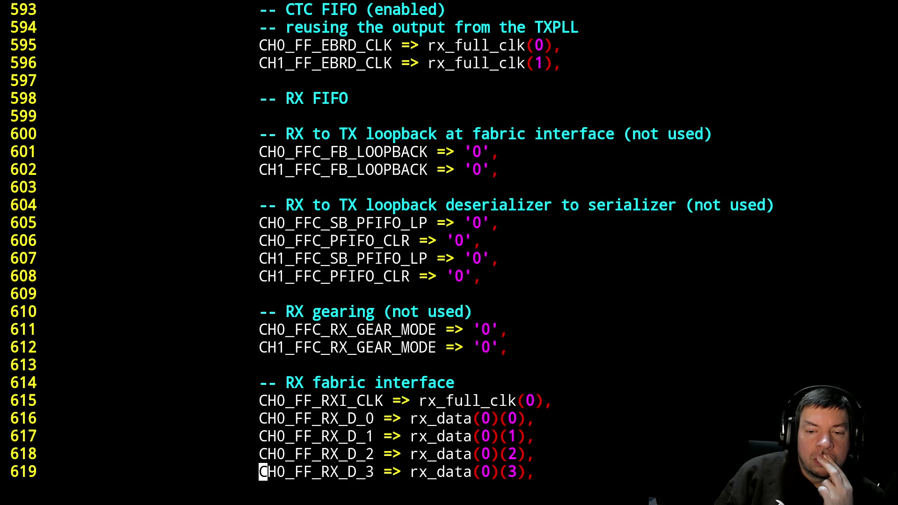
{"action": "key", "text": "at"}
{"action": "key", "text": "at"}
{"action": "key", "text": "at"}
{"action": "key", "text": "at"}
{"action": "key", "text": "at"}
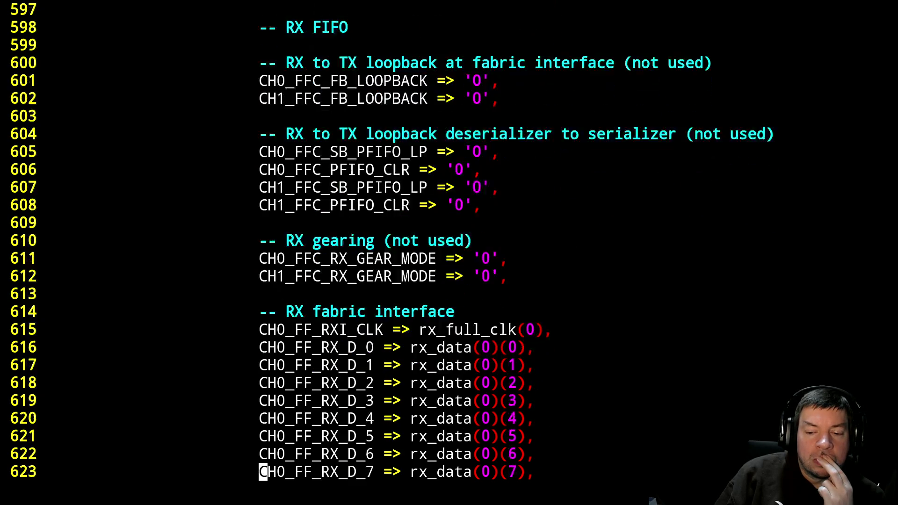
{"action": "key", "text": "at"}
{"action": "key", "text": "at"}
{"action": "key", "text": "at"}
{"action": "key", "text": "at"}
{"action": "key", "text": "at"}
{"action": "key", "text": "at"}
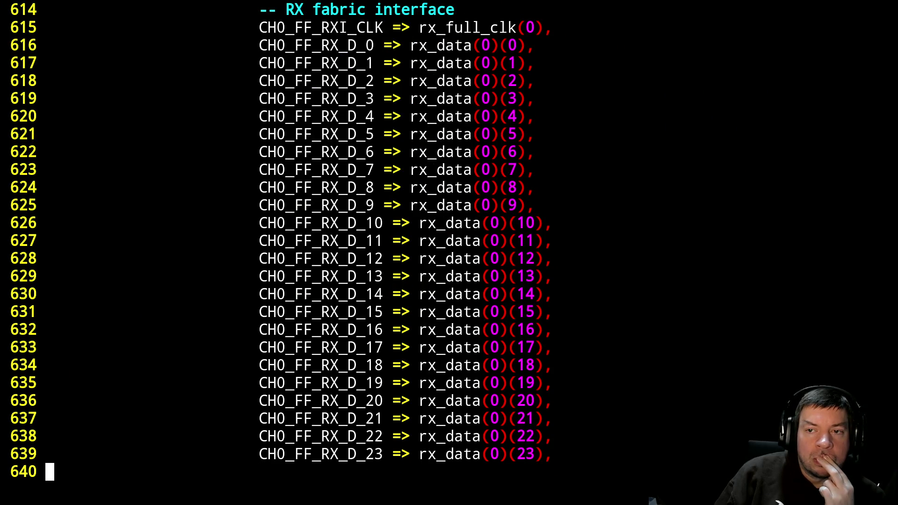
{"action": "key", "text": "at"}
{"action": "key", "text": "b"}
Step: Page through the TX gearing, TX data, clock outputs and rate select sections to the SCI interface
{"action": "key", "text": "ctrl+f"}
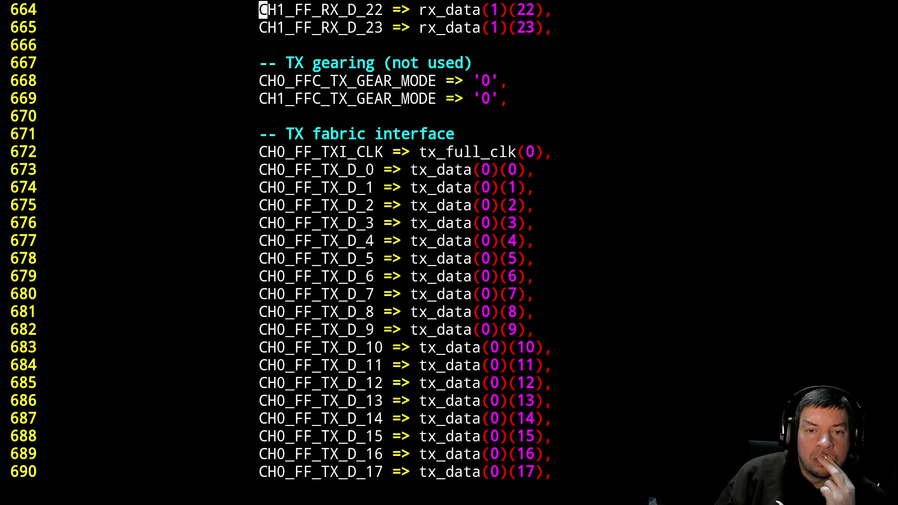
{"action": "key", "text": "ctrl+f"}
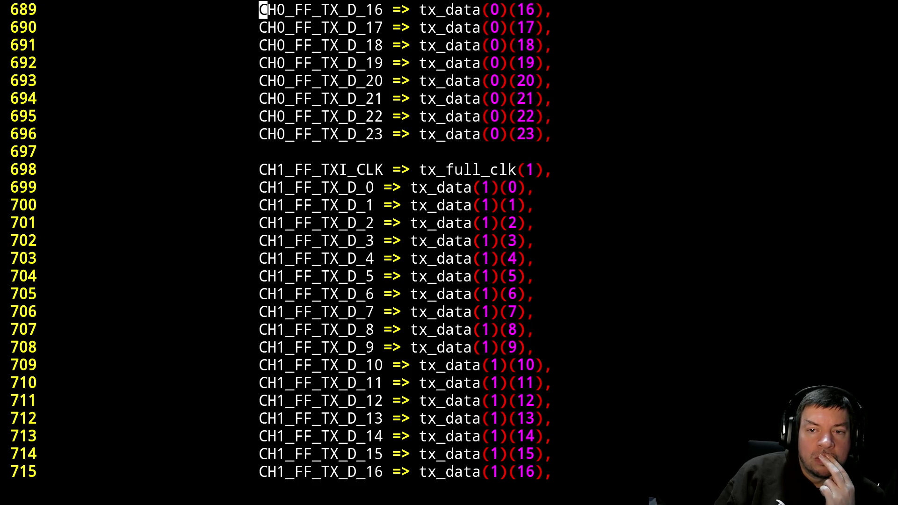
{"action": "key", "text": "ctrl+f"}
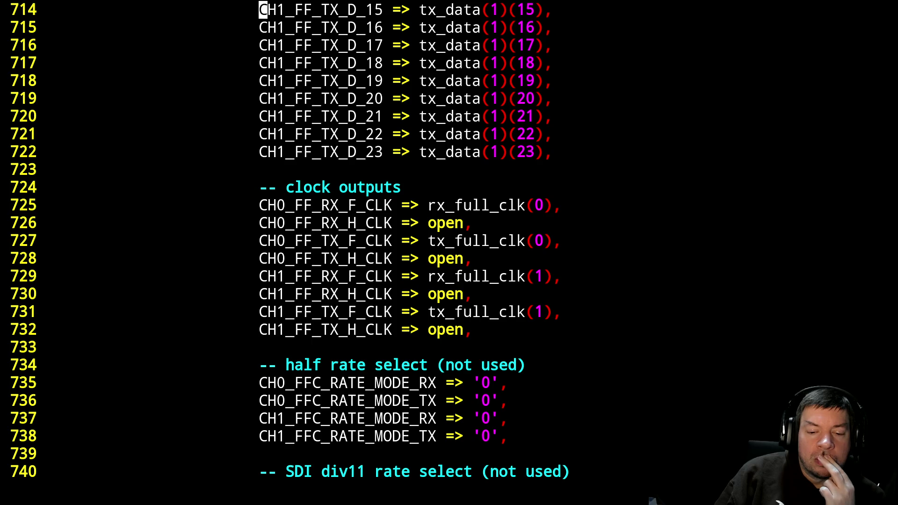
{"action": "key", "text": "ctrl+f"}
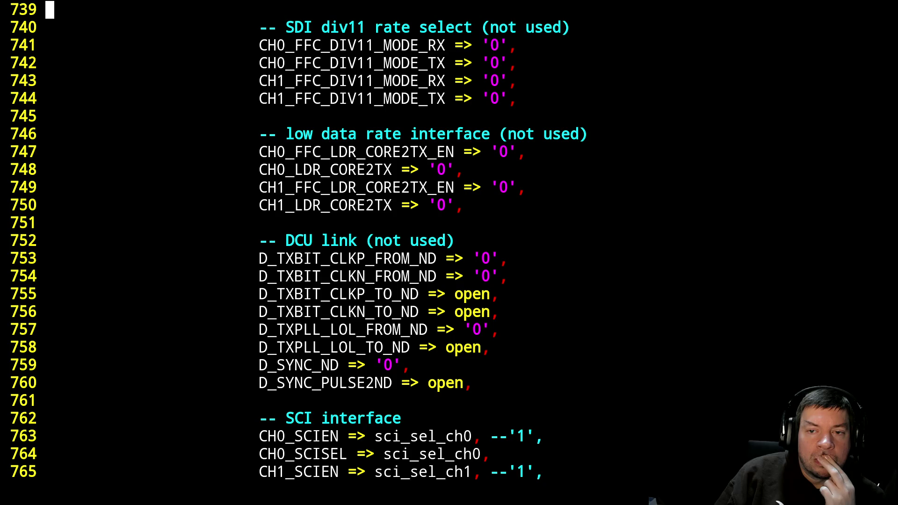
{"action": "key", "text": "ctrl+b"}
{"action": "key", "text": "ctrl+f"}
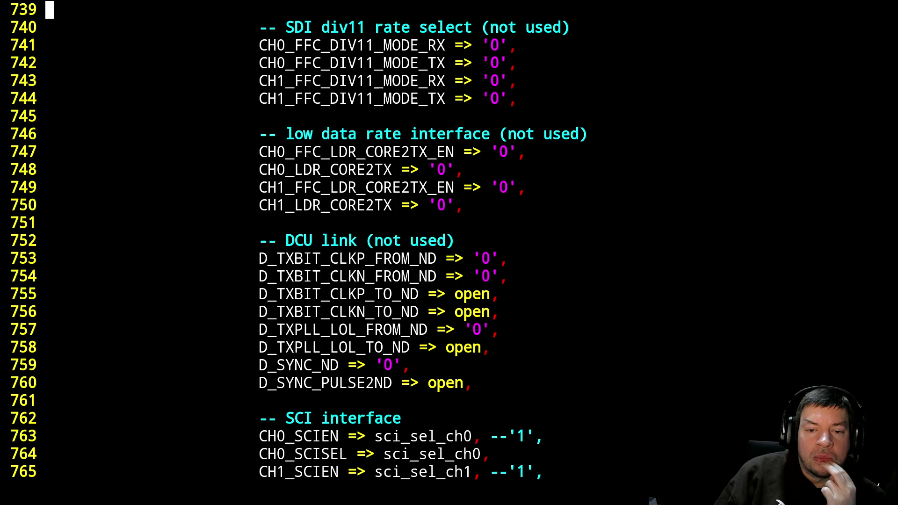
{"action": "key", "text": "ctrl+f"}
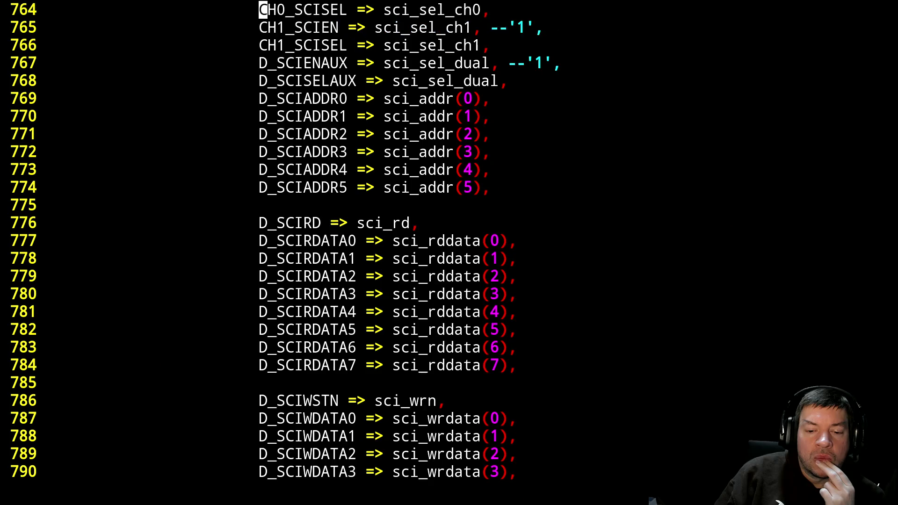
{"action": "key", "text": "ctrl+b"}
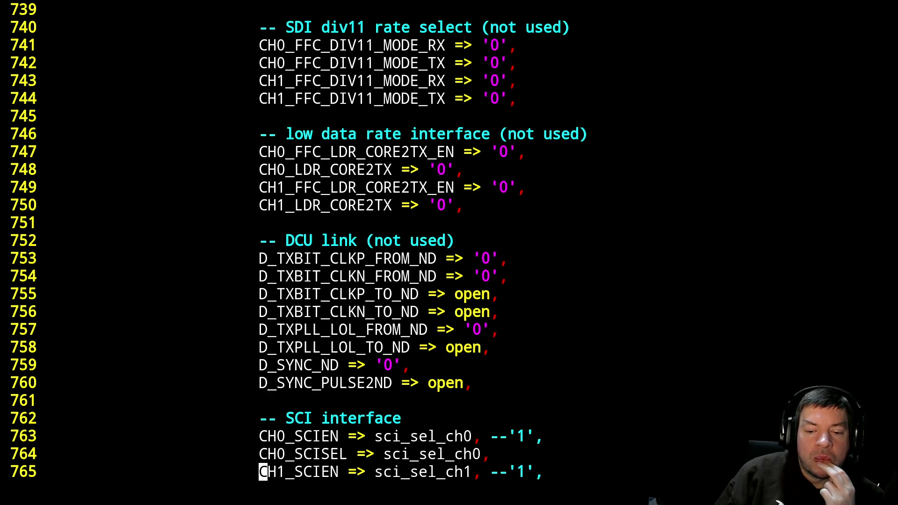
Step: Page on through the SCI interrupt, D_COUT and PCIe status outputs to the port map's end, then back to the SCI register lines
{"action": "key", "text": "ctrl+f"}
{"action": "key", "text": "ctrl+f"}
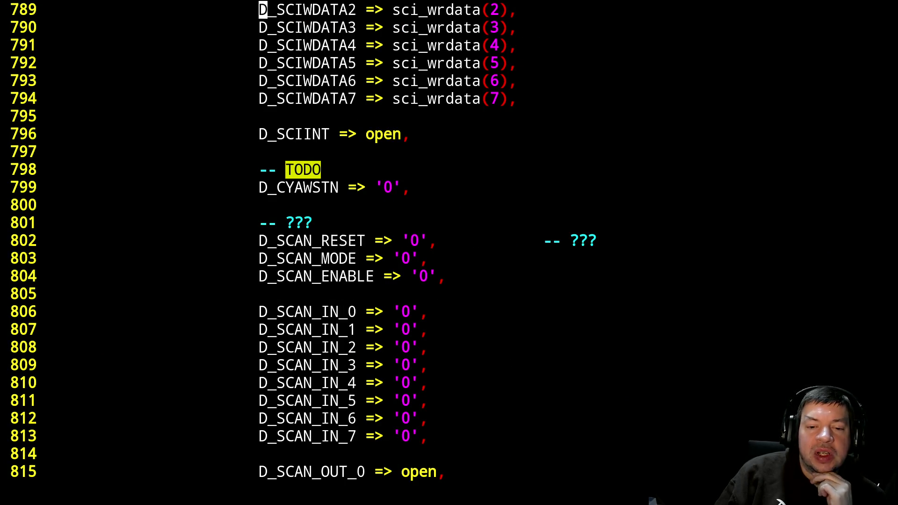
{"action": "key", "text": "ctrl+b"}
{"action": "key", "text": "ctrl+f"}
{"action": "key", "text": "ctrl+f"}
{"action": "key", "text": "ctrl+f"}
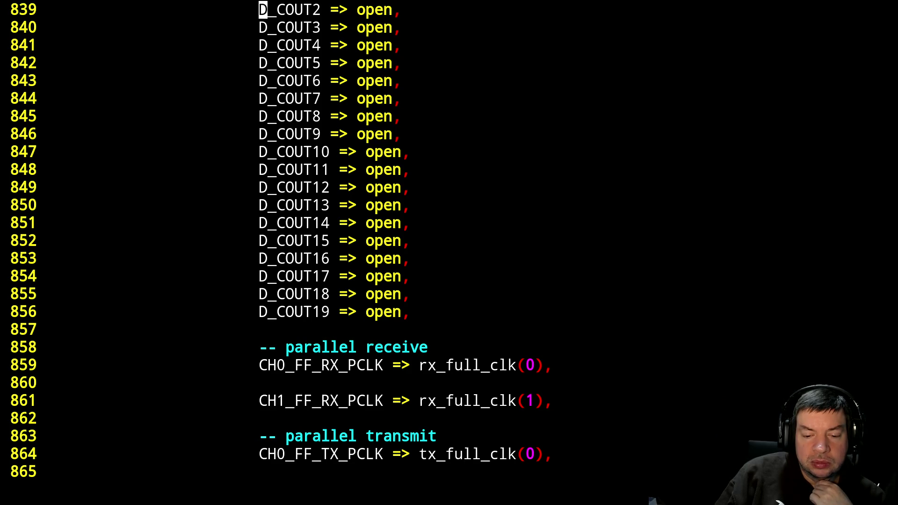
{"action": "key", "text": "ctrl+f"}
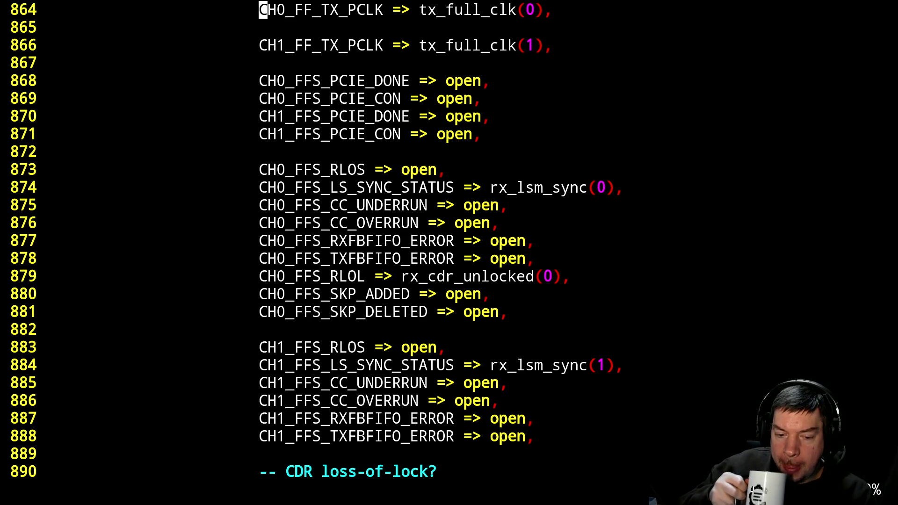
{"action": "key", "text": "ctrl+f"}
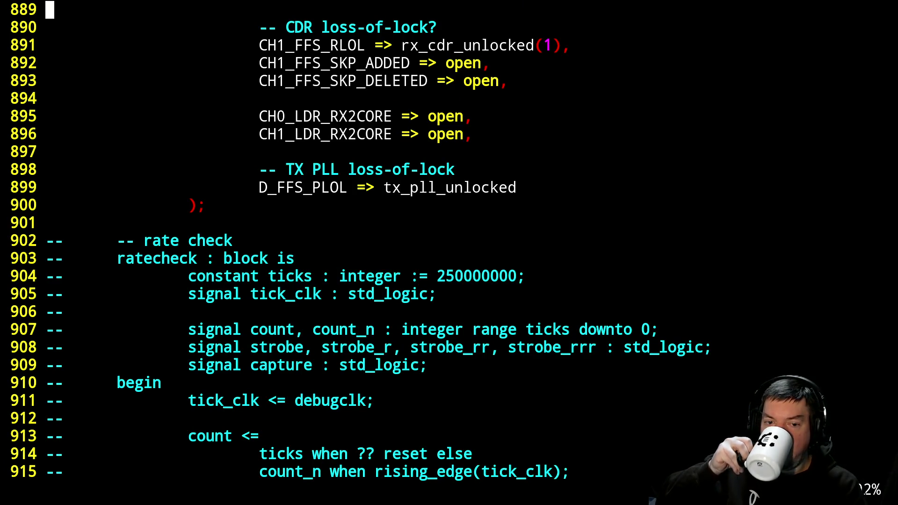
{"action": "key", "text": "ctrl+b"}
Step: Page back from the SCI register lines through the TX and RX fabric interfaces of the port map
{"action": "key", "text": "ctrl+b"}
{"action": "key", "text": "ctrl+b"}
{"action": "key", "text": "ctrl+b"}
{"action": "key", "text": "ctrl+b"}
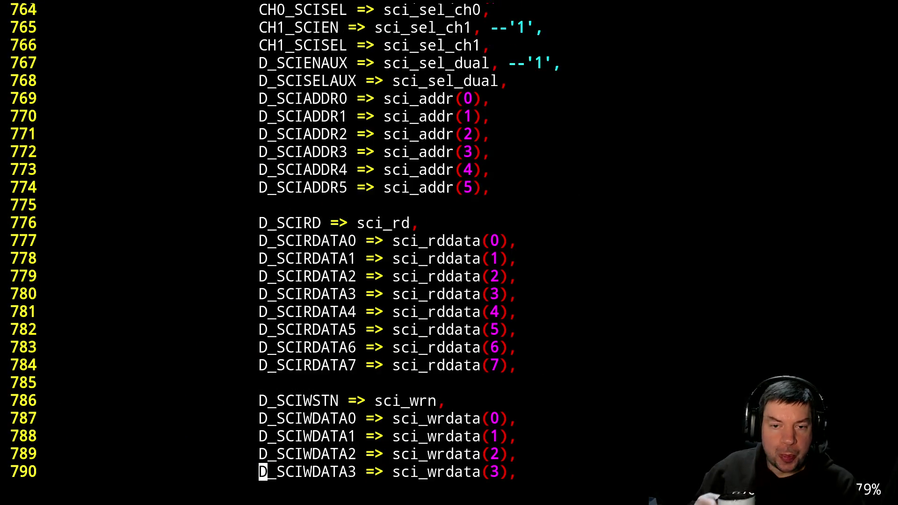
{"action": "key", "text": "ctrl+b"}
{"action": "key", "text": "ctrl+b"}
{"action": "key", "text": "ctrl+b"}
{"action": "key", "text": "ctrl+b"}
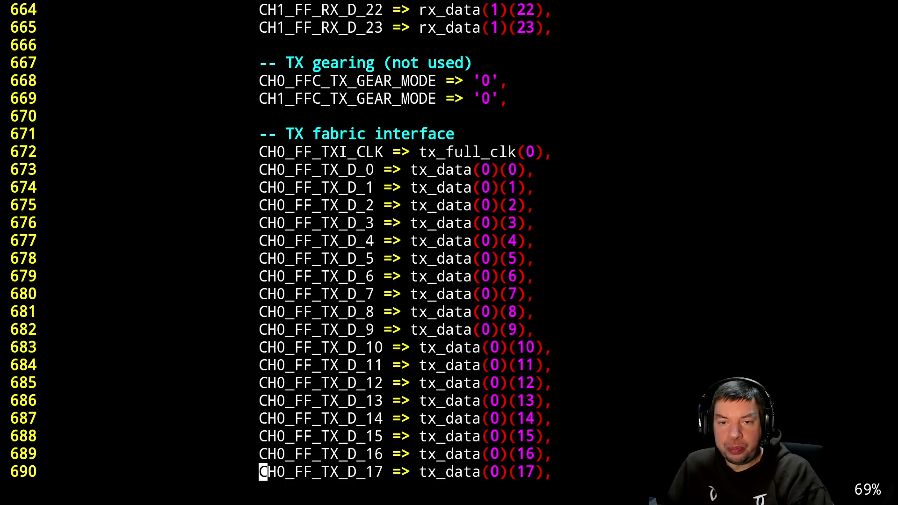
{"action": "key", "text": "ctrl+b"}
{"action": "key", "text": "ctrl+b"}
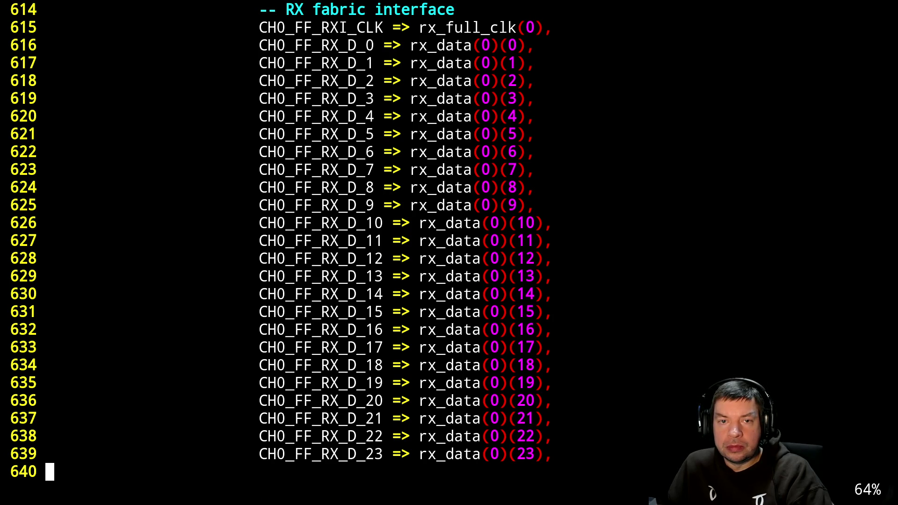
{"action": "key", "text": "ctrl+b"}
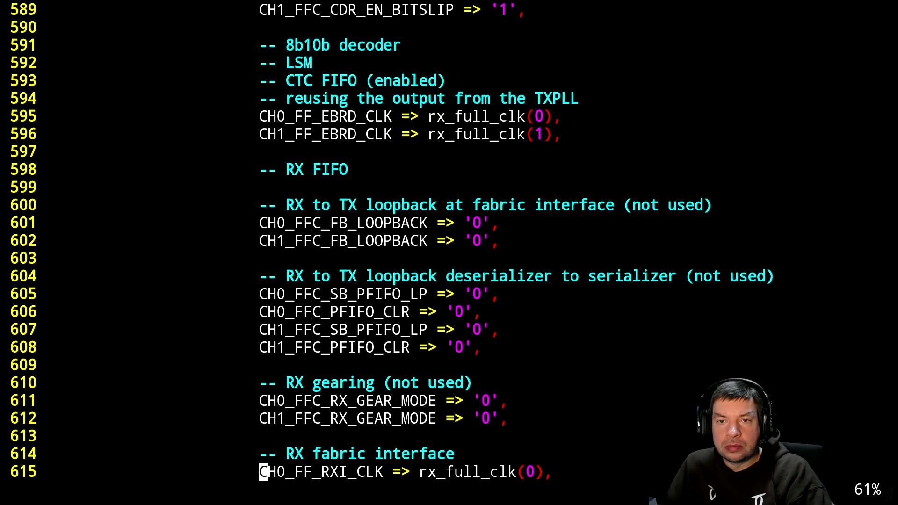
{"action": "key", "text": "ctrl+b"}
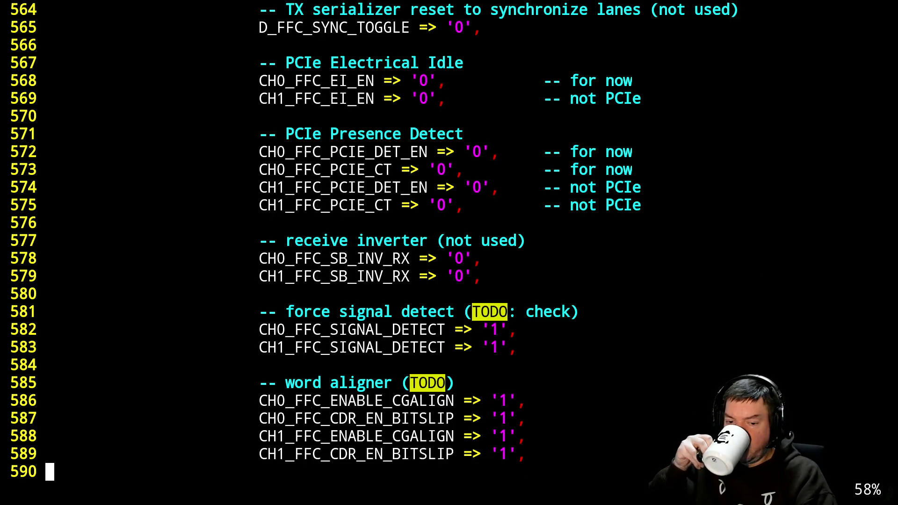
Step: Page back past power and reset to the reference clock, lane connections and PRBS settings
{"action": "key", "text": "ctrl+b"}
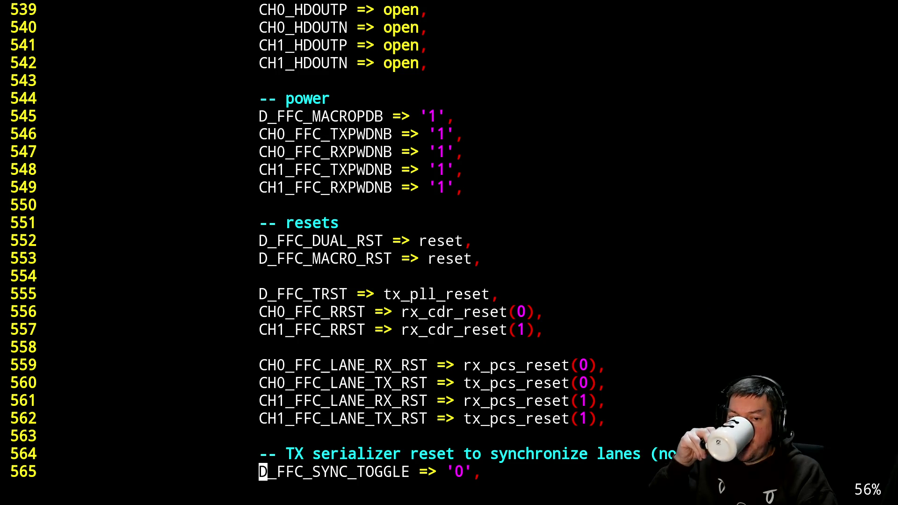
{"action": "key", "text": "ctrl+b"}
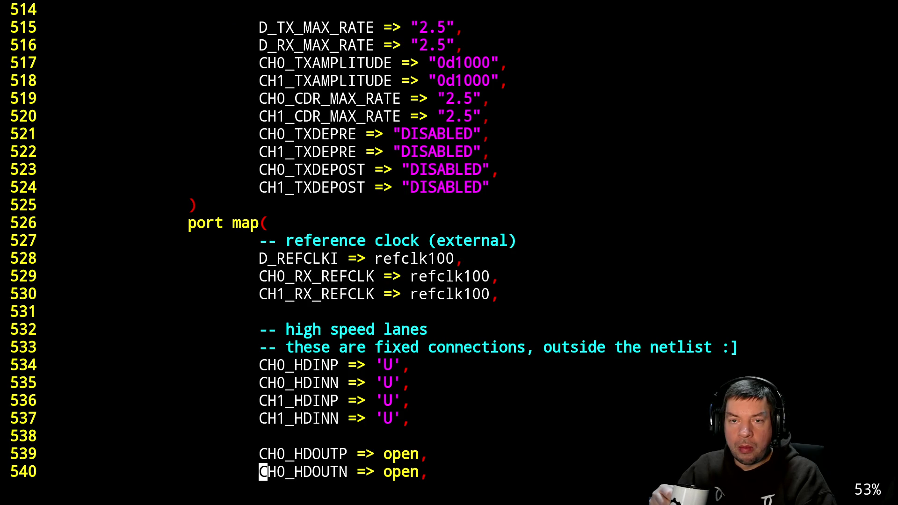
{"action": "key", "text": "ctrl+b"}
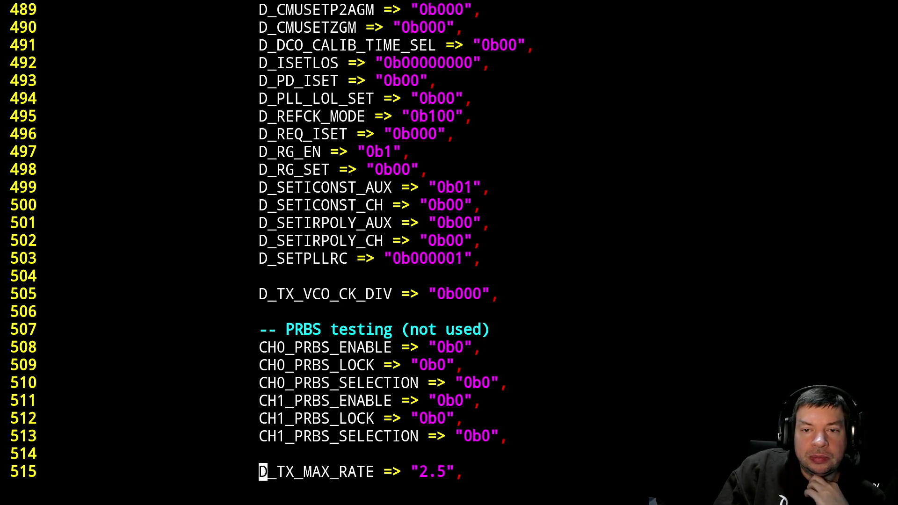
Step: Page back through the CH1 comma, transmit driver and DCO calibration settings to the CH0 comma values
{"action": "key", "text": "ctrl+b"}
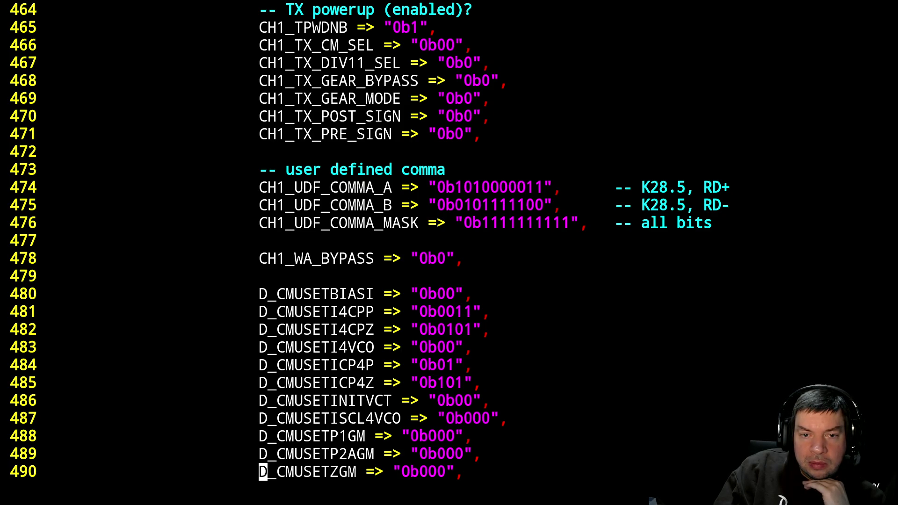
{"action": "key", "text": "ctrl+b"}
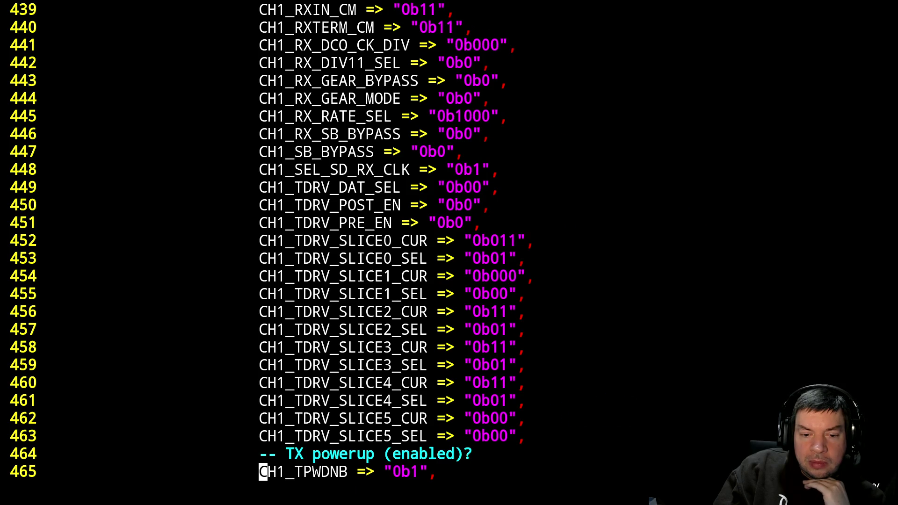
{"action": "key", "text": "ctrl+b"}
{"action": "key", "text": "ctrl+b"}
{"action": "key", "text": "ctrl+b"}
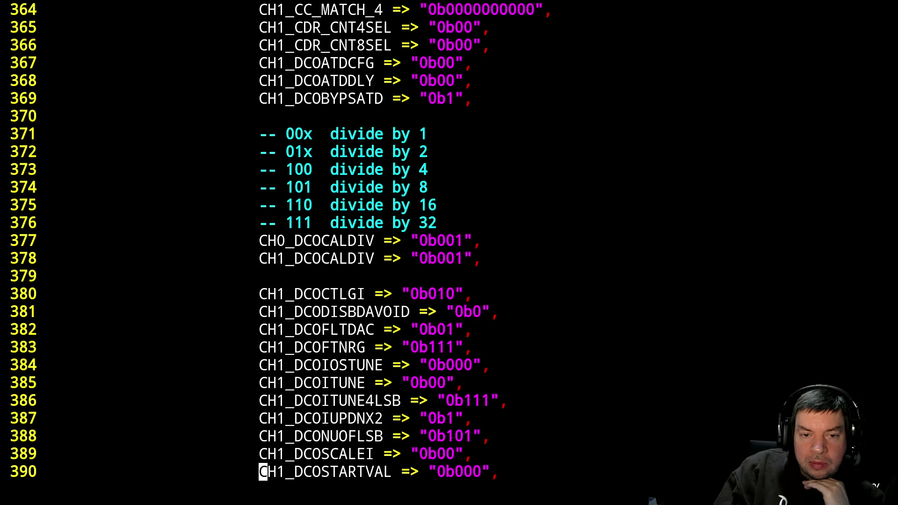
{"action": "key", "text": "ctrl+b"}
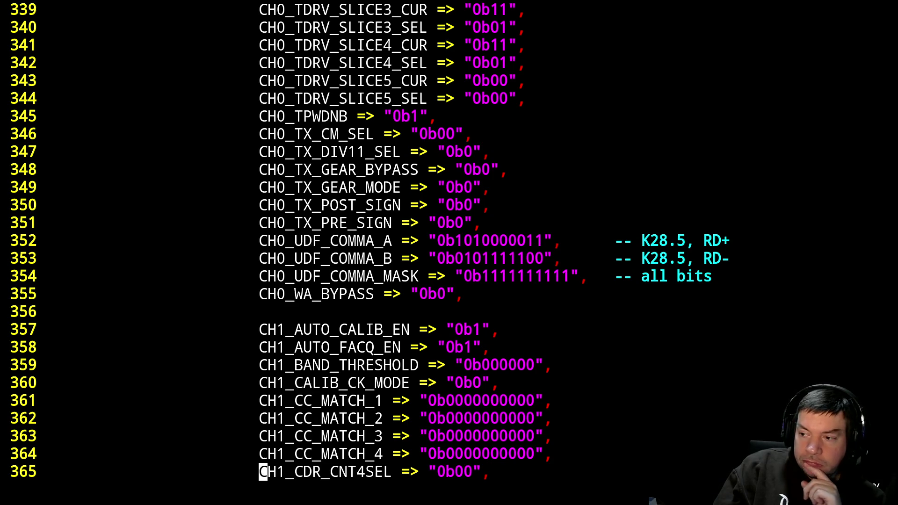
{"action": "key", "text": "ctrl+b"}
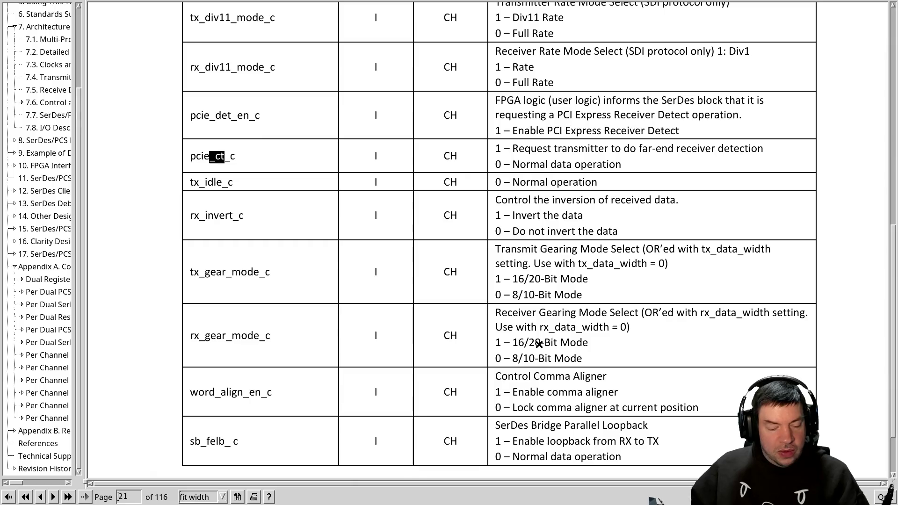
Step: Switch from Vim to the PCI Express 2.0 spec at page 185's Electrical Idle Ordered Set table
{"action": "key", "text": "alt+Tab"}
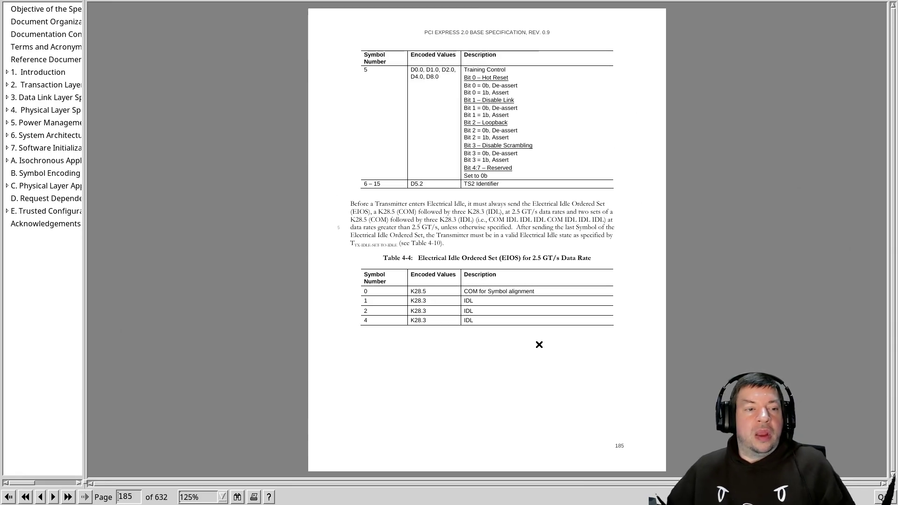
{"action": "scroll", "coordinate": [539, 345], "scroll_direction": "down", "scroll_amount": 5}
{"action": "scroll", "coordinate": [538, 279], "scroll_direction": "down", "scroll_amount": 6}
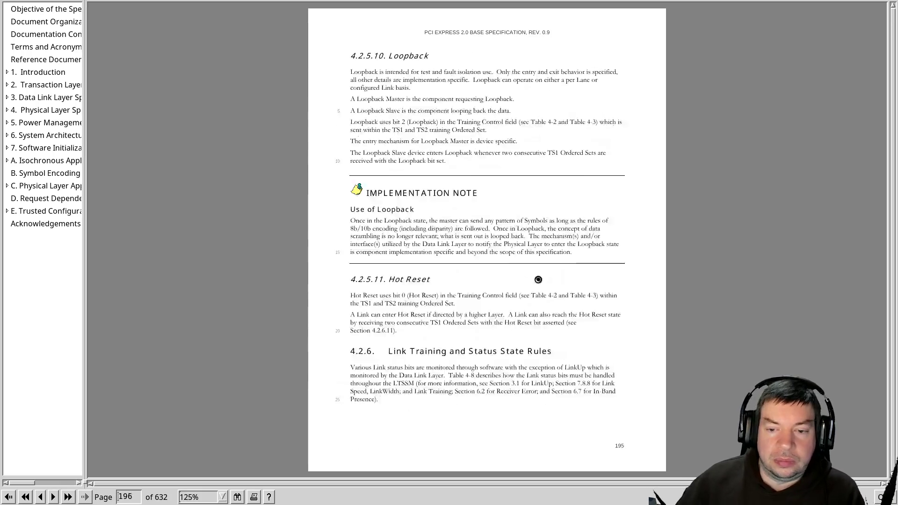
{"action": "scroll", "coordinate": [538, 279], "scroll_direction": "down", "scroll_amount": 1}
{"action": "scroll", "coordinate": [530, 279], "scroll_direction": "down", "scroll_amount": 1}
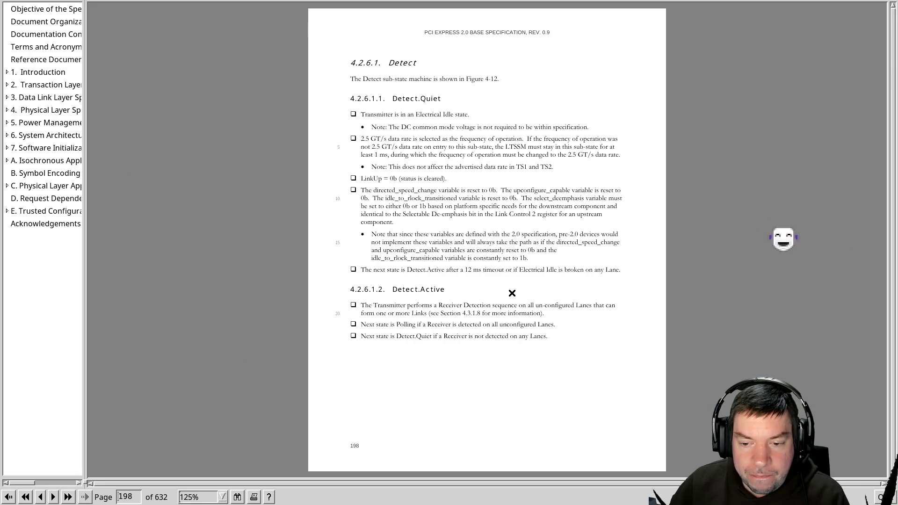
Step: Advance through the Detect and Polling sub-state pages to Figure 4-13 and the Configuration section on page 206
{"action": "key", "text": "Page_Down"}
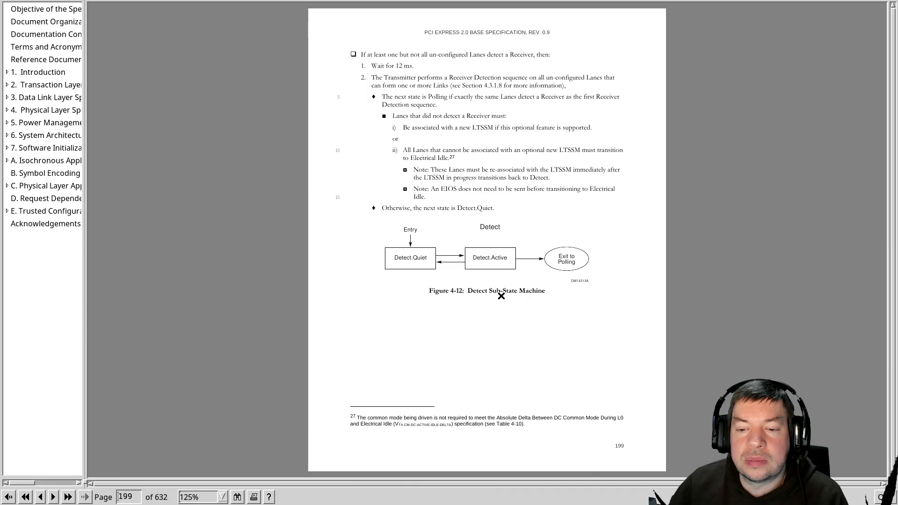
{"action": "key", "text": "Page_Down"}
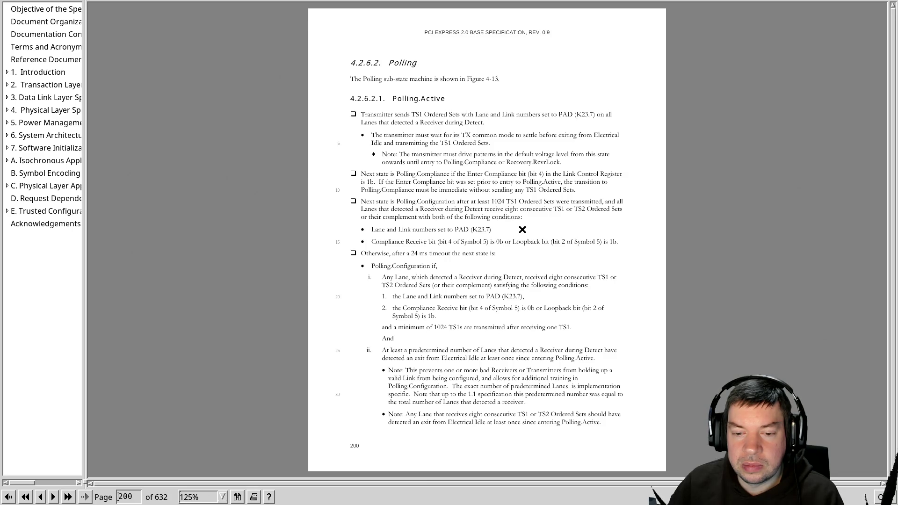
{"action": "scroll", "coordinate": [522, 230], "scroll_direction": "down", "scroll_amount": 1}
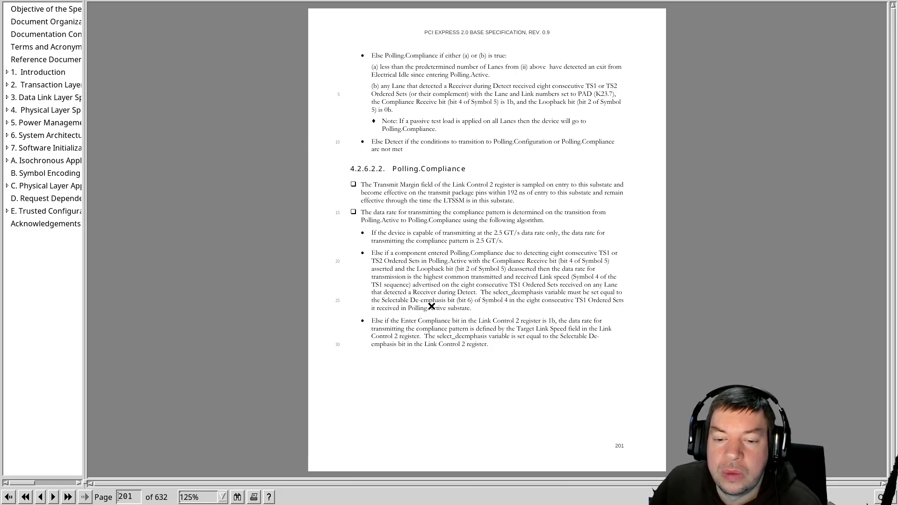
{"action": "scroll", "coordinate": [435, 318], "scroll_direction": "down", "scroll_amount": 1}
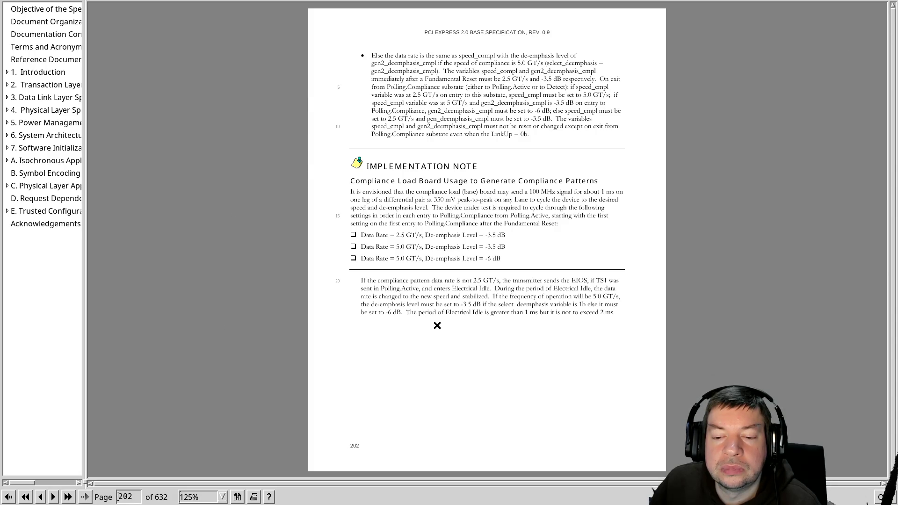
{"action": "key", "text": "Page_Down"}
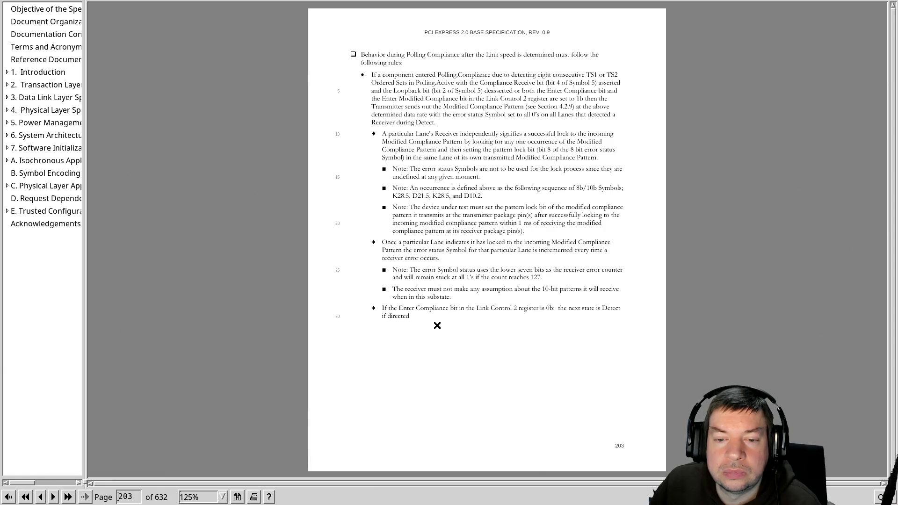
{"action": "scroll", "coordinate": [437, 324], "scroll_direction": "down", "scroll_amount": 1}
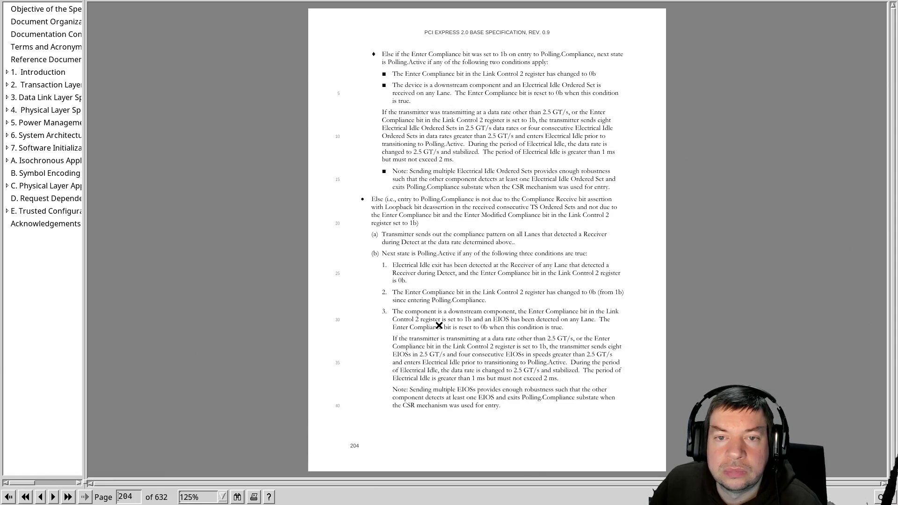
{"action": "scroll", "coordinate": [440, 326], "scroll_direction": "down", "scroll_amount": 1}
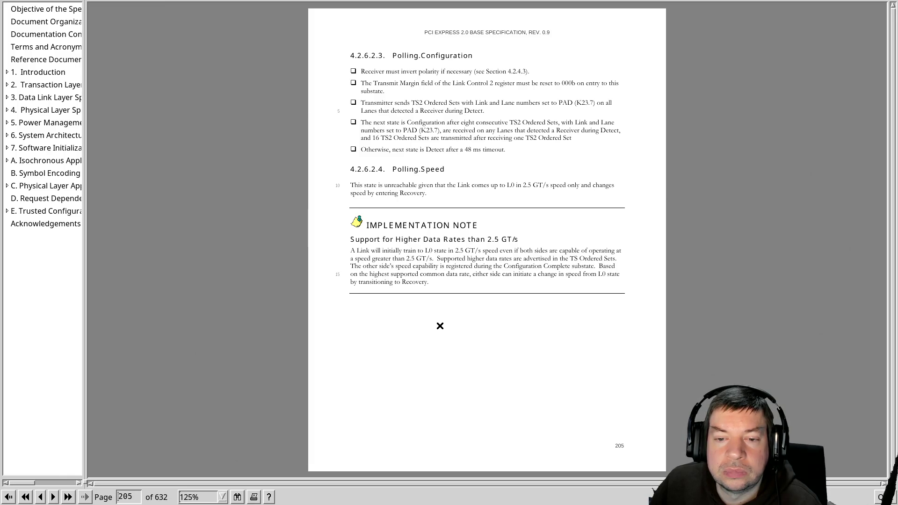
{"action": "scroll", "coordinate": [440, 326], "scroll_direction": "down", "scroll_amount": 1}
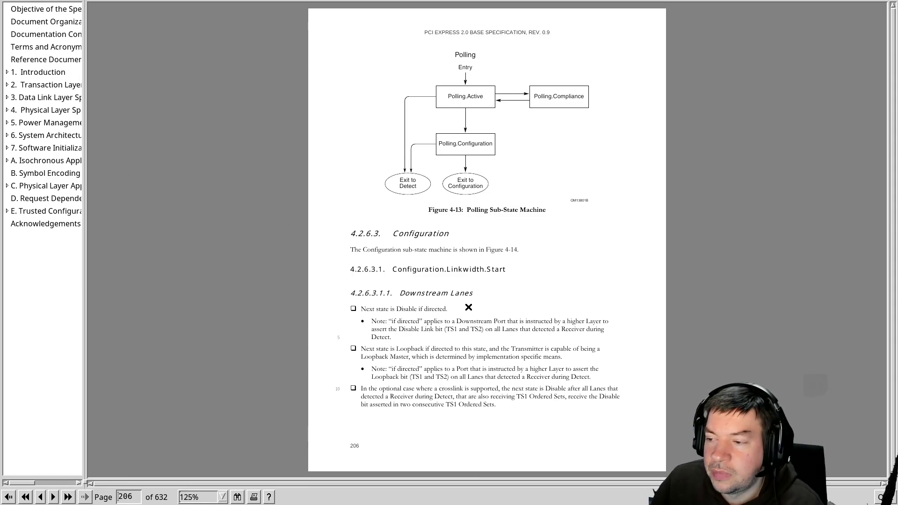
{"action": "scroll", "coordinate": [455, 312], "scroll_direction": "down", "scroll_amount": 1}
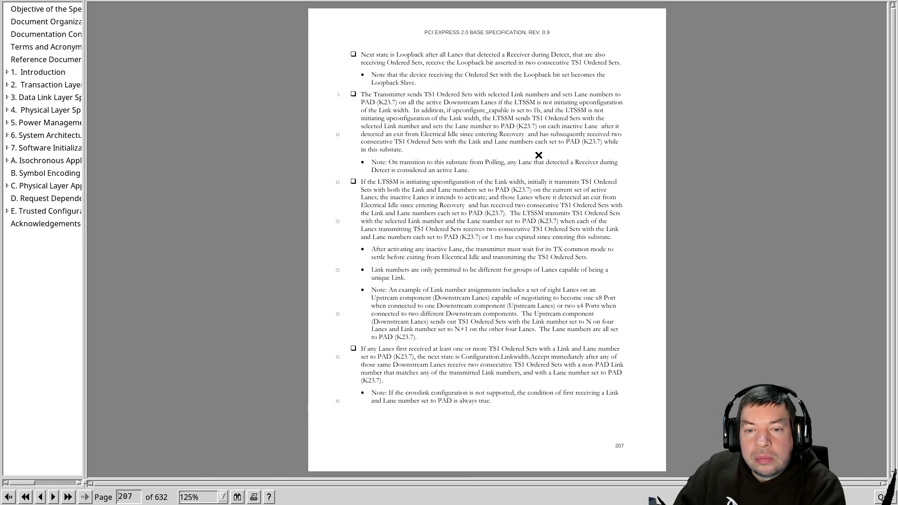
{"action": "scroll", "coordinate": [539, 155], "scroll_direction": "down", "scroll_amount": 1}
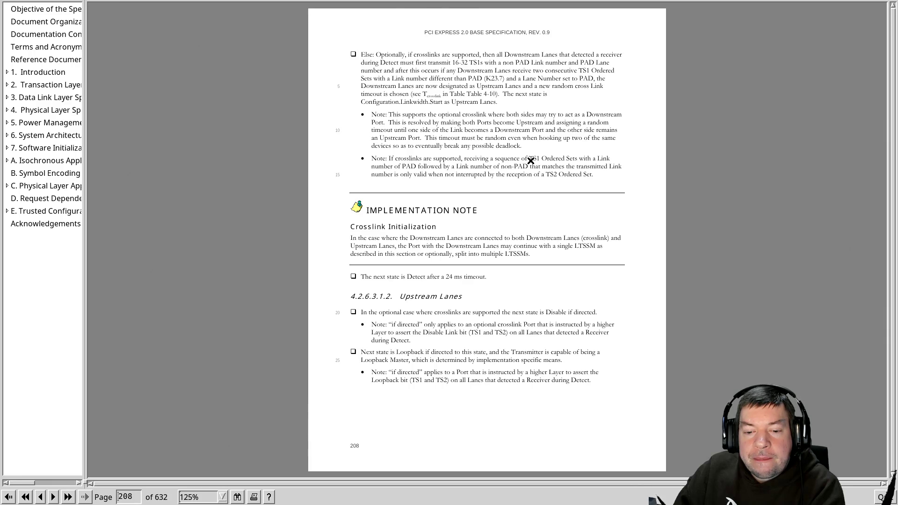
{"action": "scroll", "coordinate": [530, 161], "scroll_direction": "down", "scroll_amount": 1}
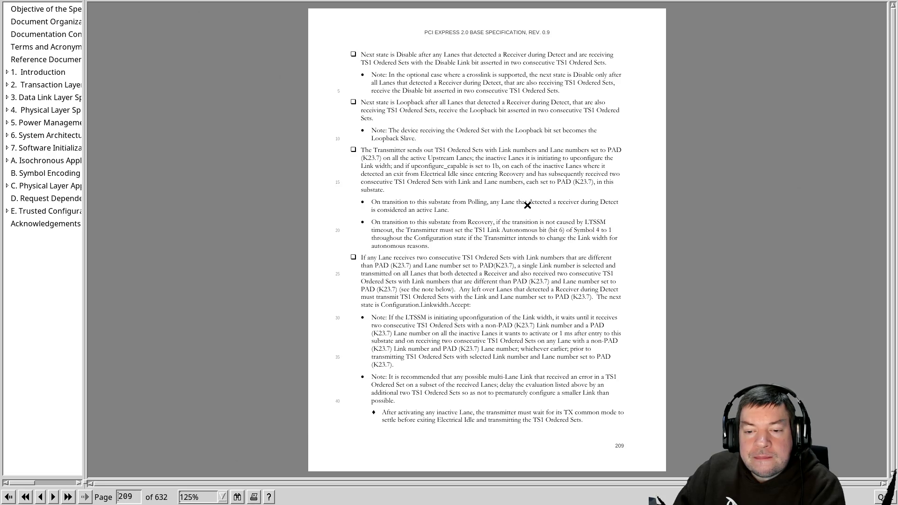
{"action": "scroll", "coordinate": [527, 205], "scroll_direction": "down", "scroll_amount": 1}
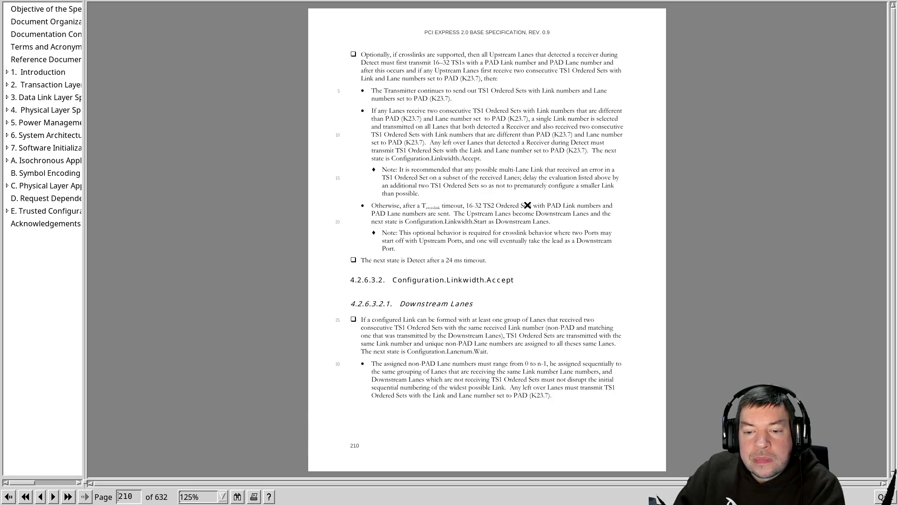
{"action": "scroll", "coordinate": [528, 205], "scroll_direction": "down", "scroll_amount": 1}
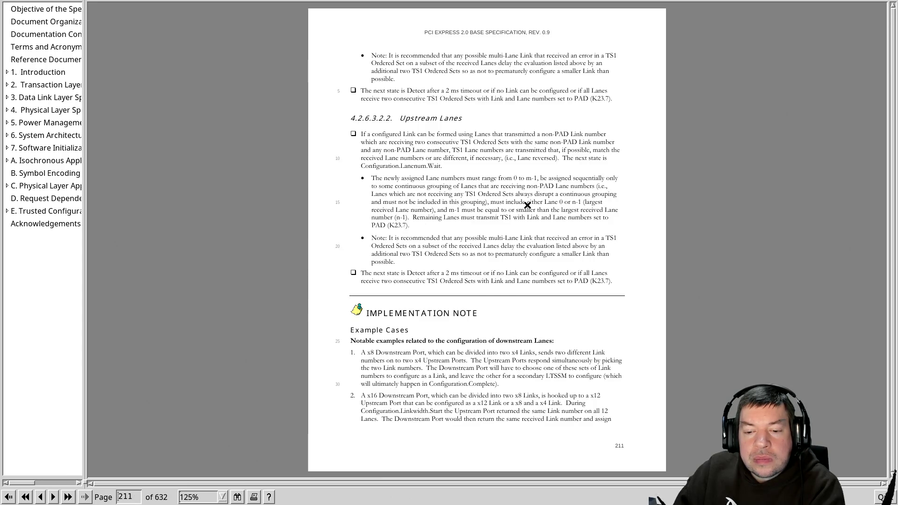
{"action": "scroll", "coordinate": [528, 205], "scroll_direction": "down", "scroll_amount": 1}
{"action": "scroll", "coordinate": [527, 205], "scroll_direction": "down", "scroll_amount": 1}
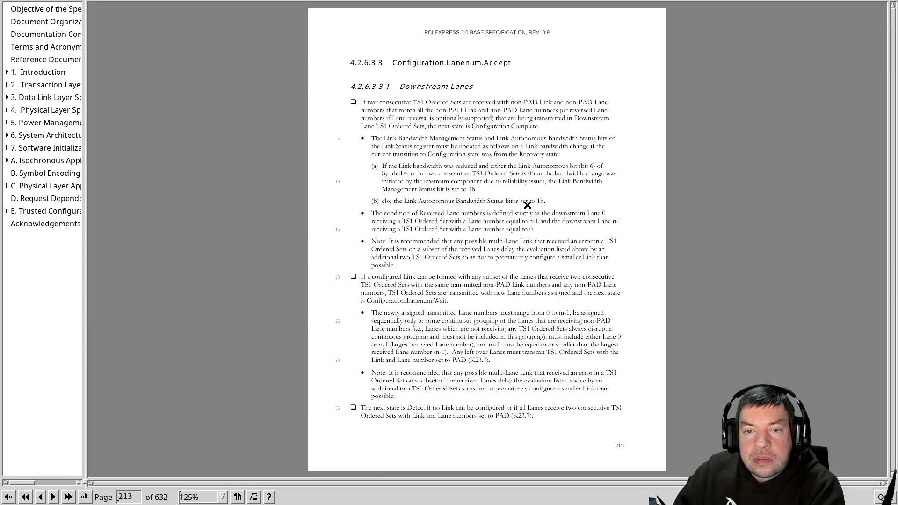
{"action": "scroll", "coordinate": [528, 205], "scroll_direction": "down", "scroll_amount": 1}
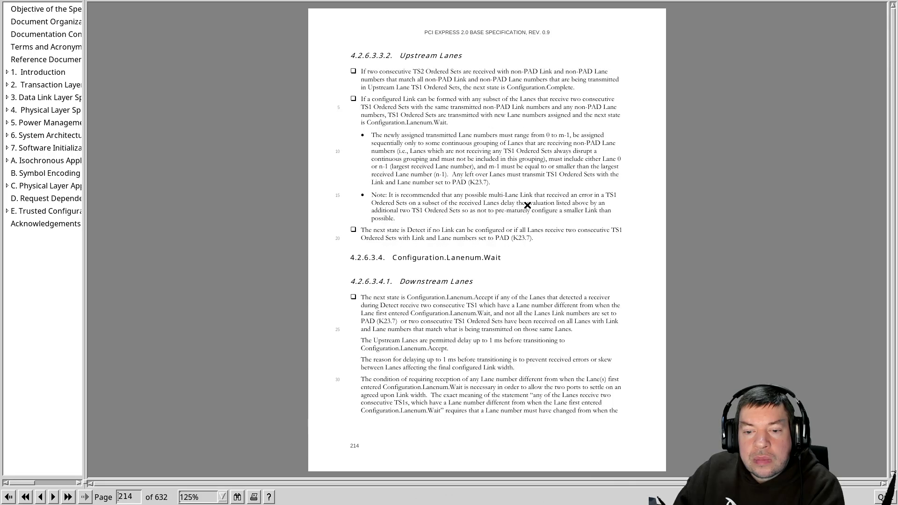
{"action": "scroll", "coordinate": [527, 206], "scroll_direction": "down", "scroll_amount": 1}
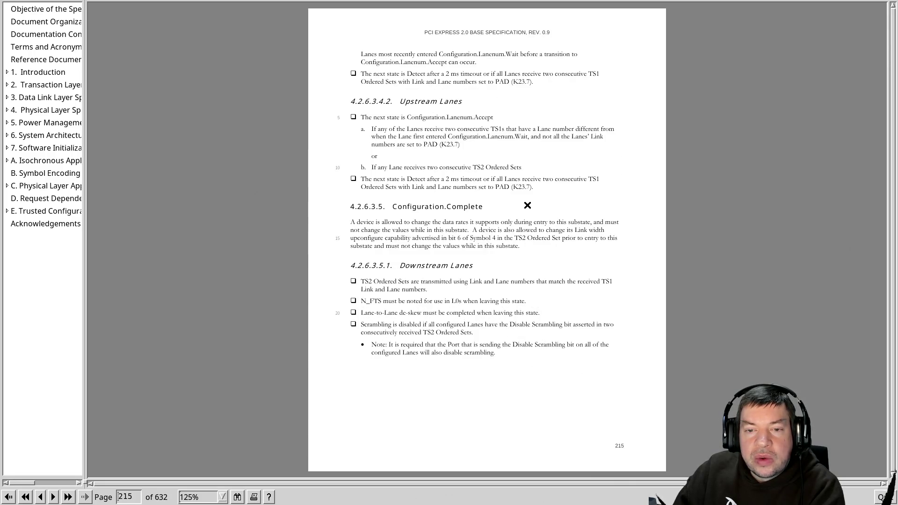
{"action": "scroll", "coordinate": [527, 206], "scroll_direction": "down", "scroll_amount": 1}
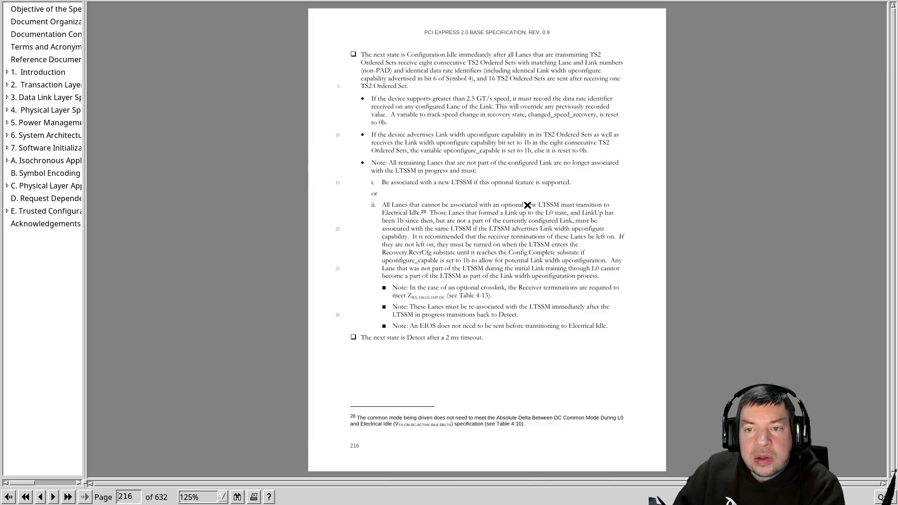
{"action": "scroll", "coordinate": [527, 204], "scroll_direction": "down", "scroll_amount": 1}
{"action": "scroll", "coordinate": [527, 205], "scroll_direction": "down", "scroll_amount": 1}
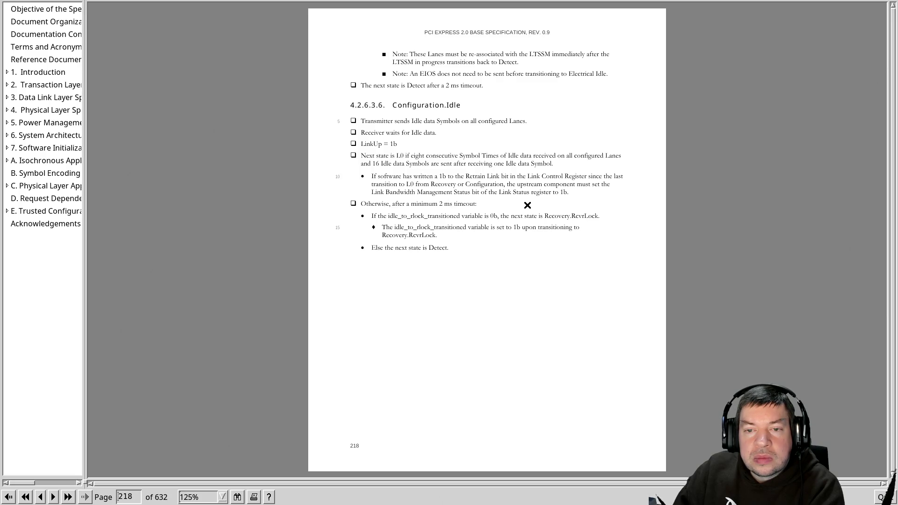
{"action": "scroll", "coordinate": [528, 205], "scroll_direction": "down", "scroll_amount": 1}
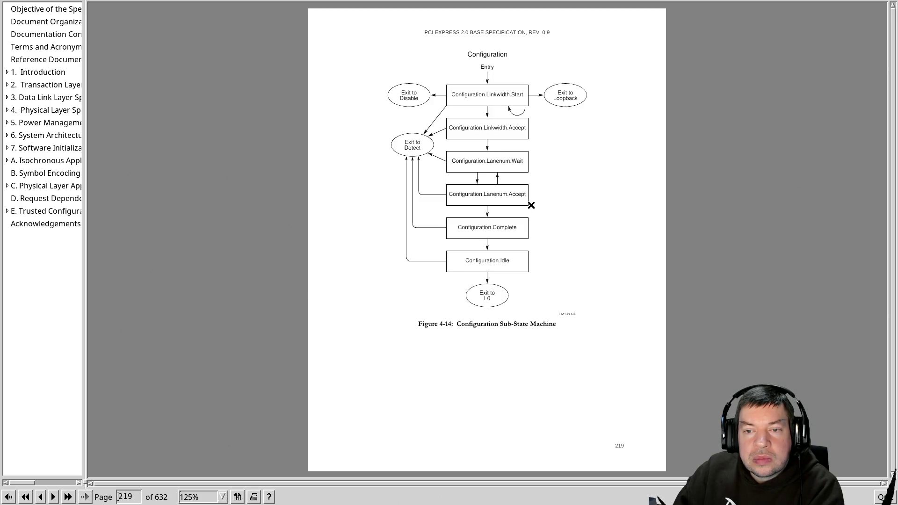
{"action": "scroll", "coordinate": [545, 202], "scroll_direction": "down", "scroll_amount": 1}
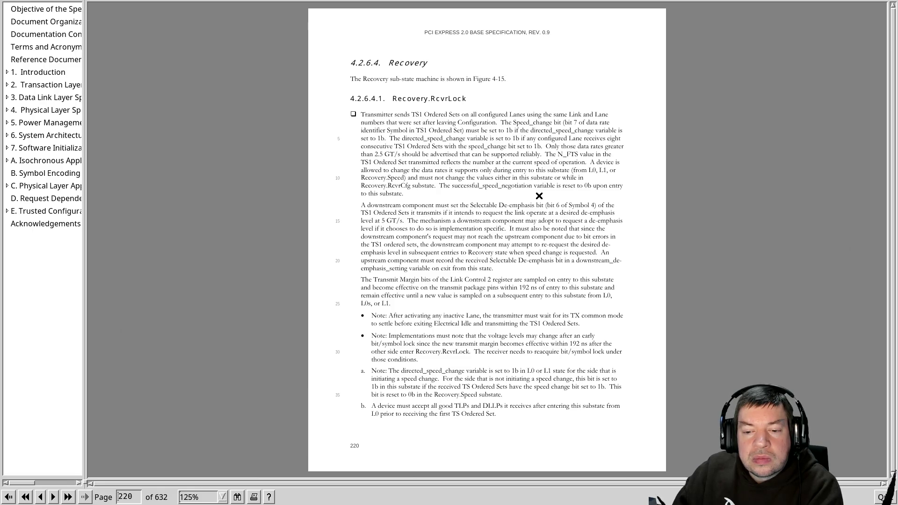
{"action": "scroll", "coordinate": [539, 196], "scroll_direction": "down", "scroll_amount": 1}
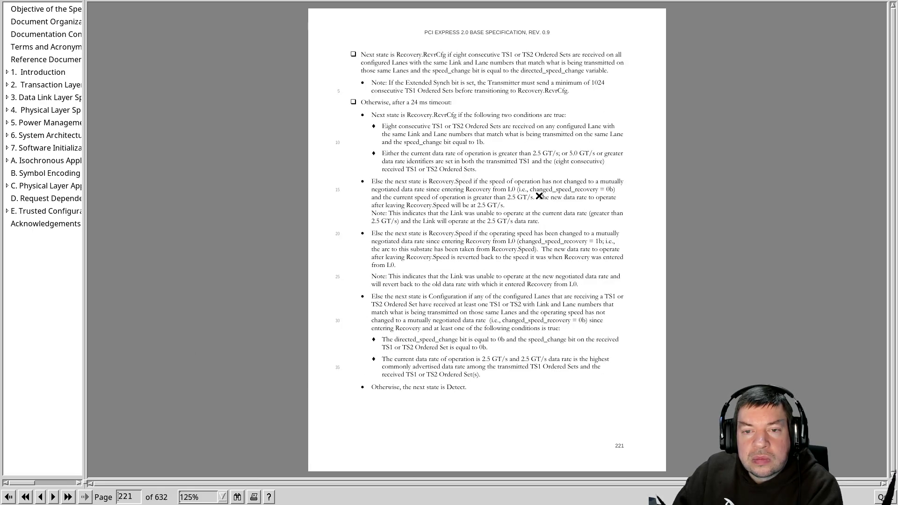
{"action": "scroll", "coordinate": [539, 196], "scroll_direction": "down", "scroll_amount": 1}
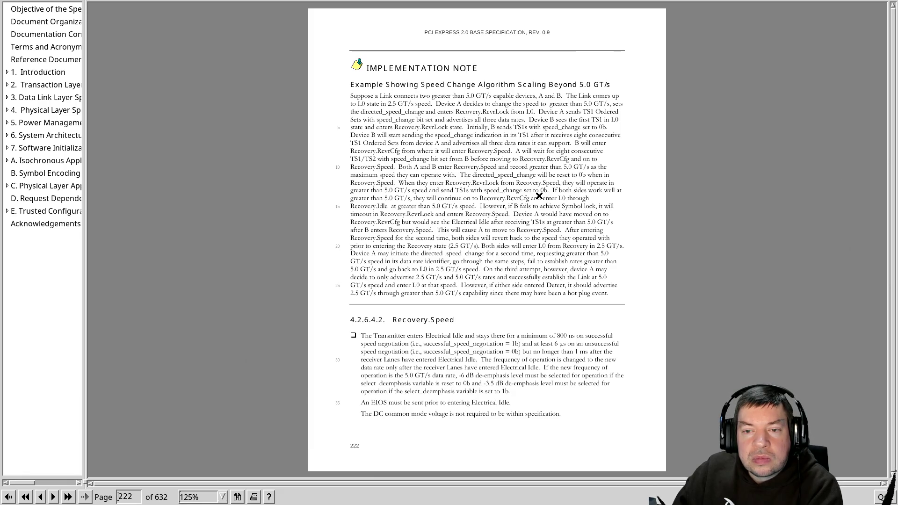
{"action": "scroll", "coordinate": [539, 196], "scroll_direction": "down", "scroll_amount": 1}
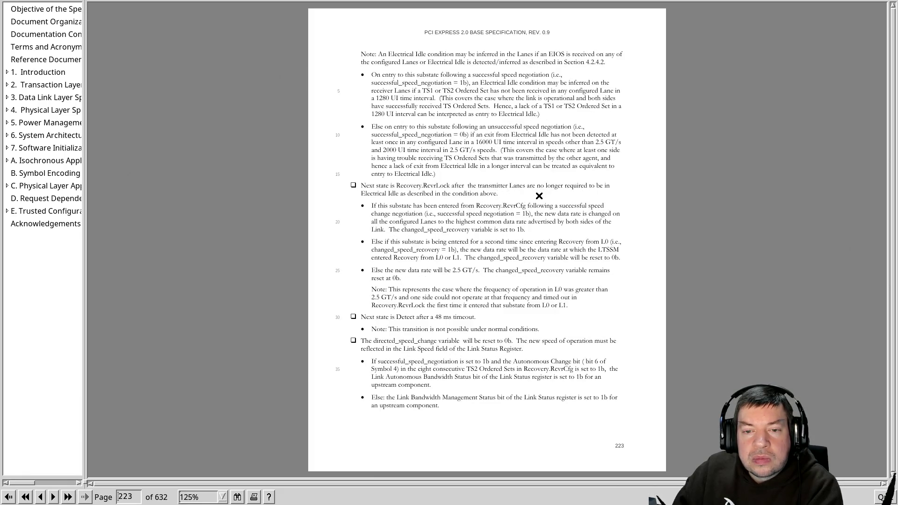
{"action": "scroll", "coordinate": [539, 196], "scroll_direction": "down", "scroll_amount": 1}
{"action": "scroll", "coordinate": [539, 196], "scroll_direction": "down", "scroll_amount": 1}
{"action": "scroll", "coordinate": [539, 195], "scroll_direction": "up", "scroll_amount": 1}
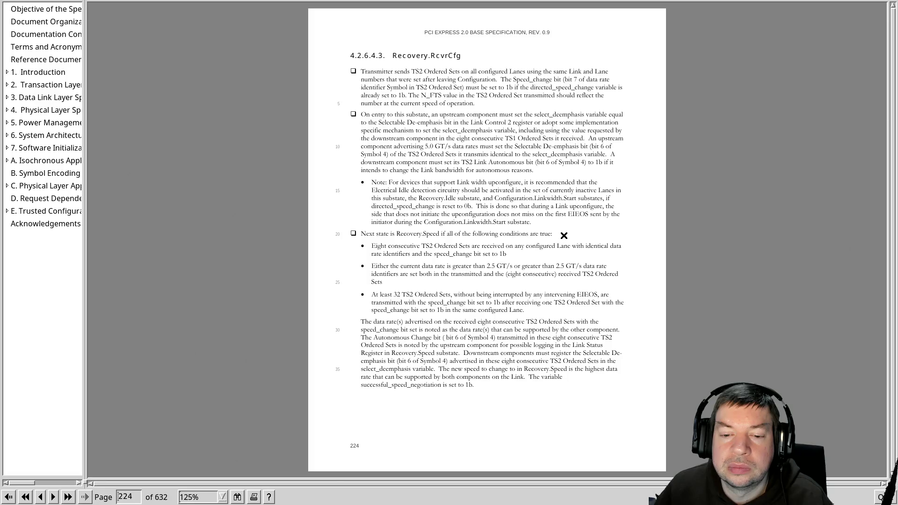
{"action": "scroll", "coordinate": [563, 236], "scroll_direction": "down", "scroll_amount": 1}
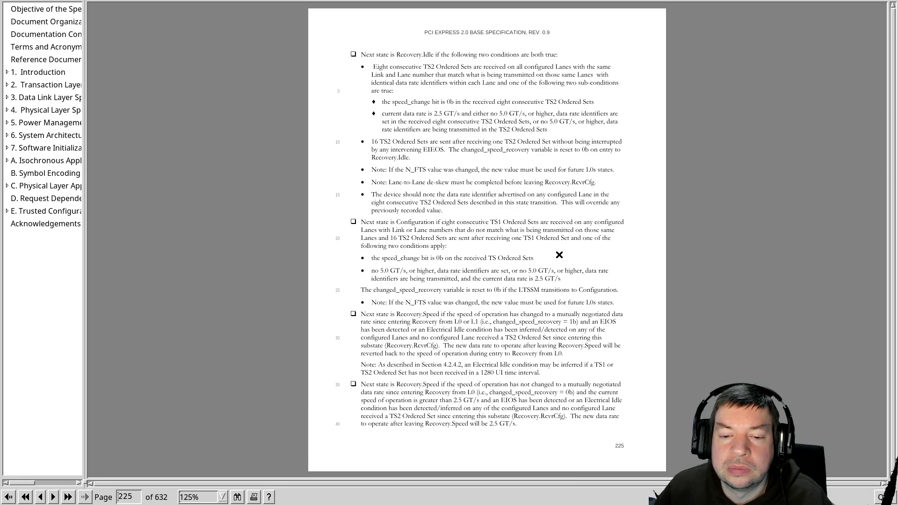
{"action": "scroll", "coordinate": [559, 254], "scroll_direction": "down", "scroll_amount": 1}
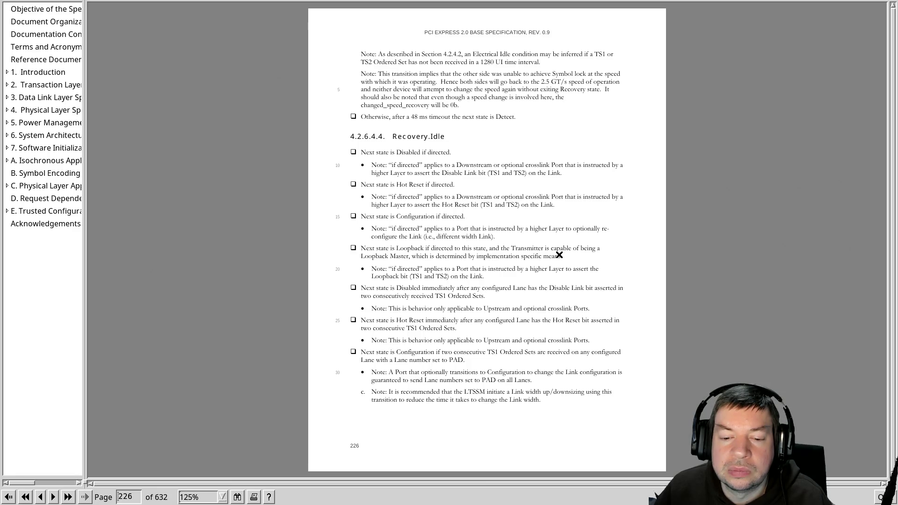
Step: Advance to page 228 with Figure 4-15, the Recovery sub-state machine, and section 4.2.6.5 L0
{"action": "key", "text": "Page_Down"}
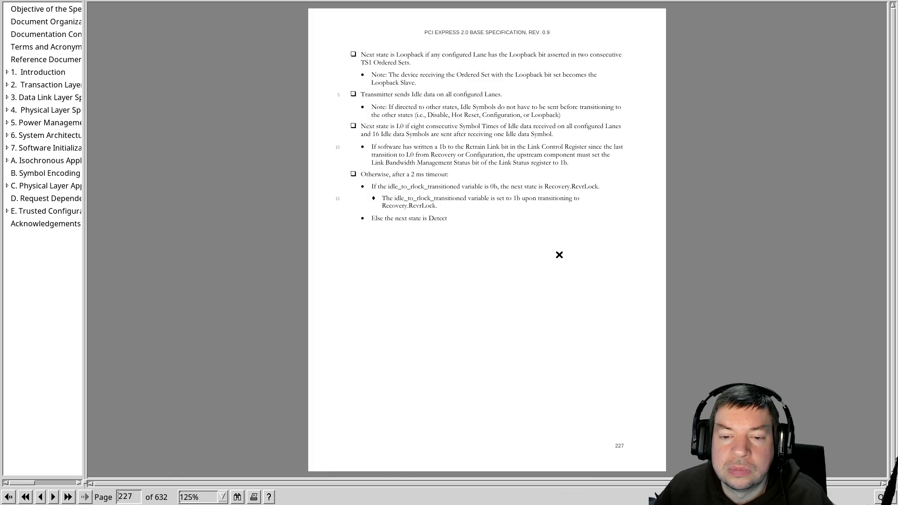
{"action": "key", "text": "Page_Down"}
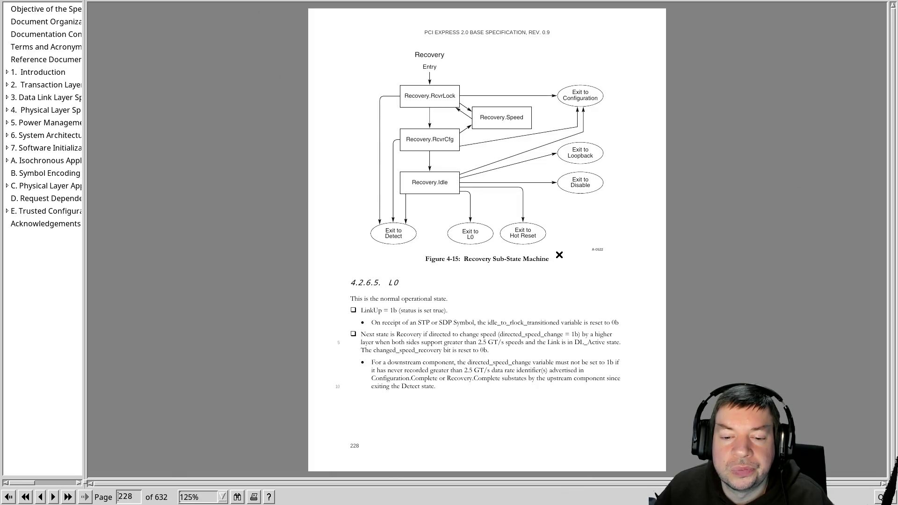
Step: Read through pages 229–231 to the L0s substates, then switch to the terminal hex dump
{"action": "key", "text": "Page_Down"}
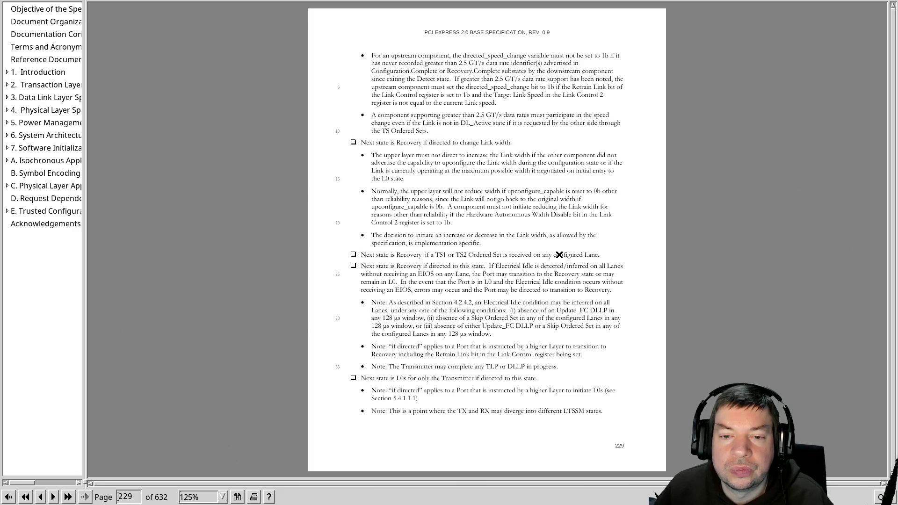
{"action": "key", "text": "Page_Down"}
{"action": "key", "text": "Page_Down"}
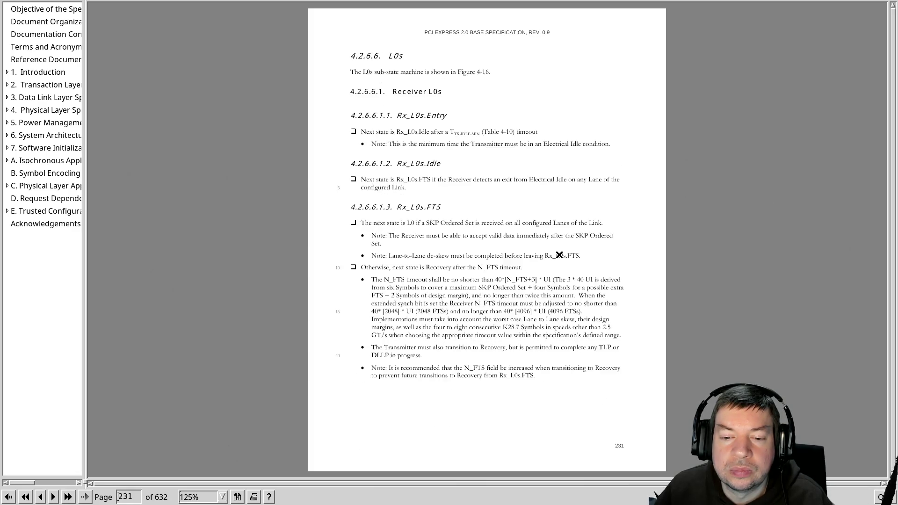
{"action": "key", "text": "Page_Down"}
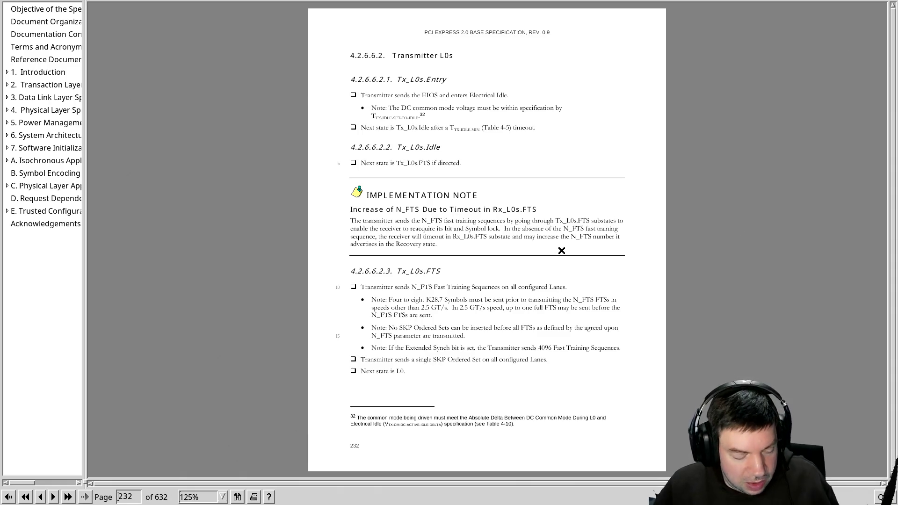
{"action": "key", "text": "alt+Tab"}
{"action": "key", "text": "alt+Tab"}
{"action": "key", "text": "alt+Tab"}
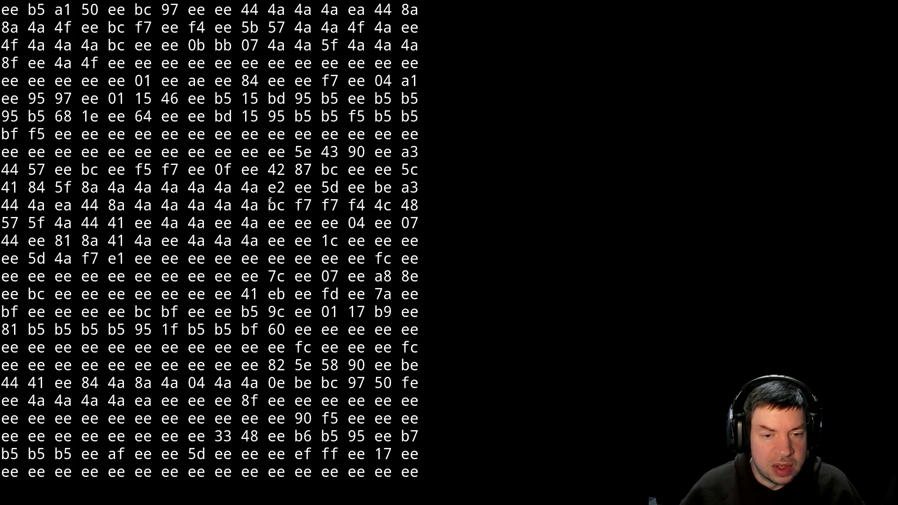
Step: Mark the bc f7 f7 and four-4a byte runs in the hex dump, then return to the spec at page 232
{"action": "left_click_drag", "start_coordinate": [270, 203], "coordinate": [325, 199]}
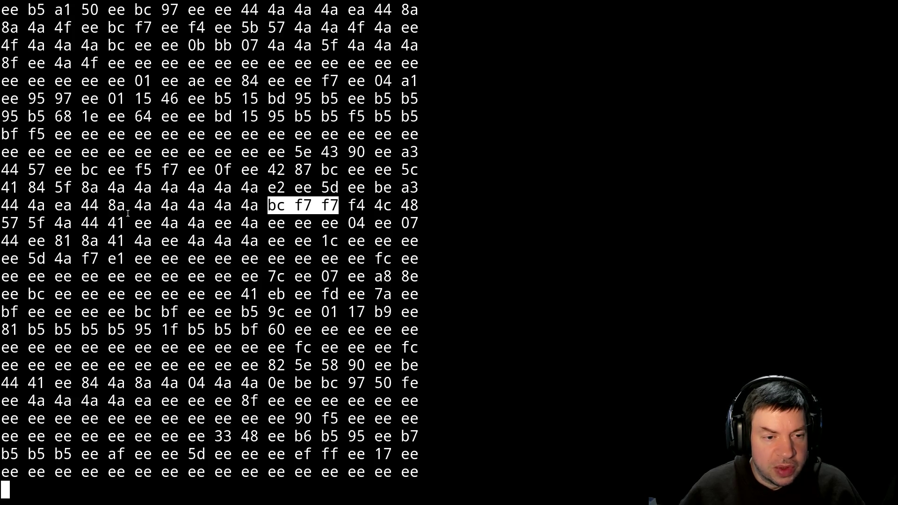
{"action": "left_click_drag", "start_coordinate": [136, 206], "coordinate": [240, 203]}
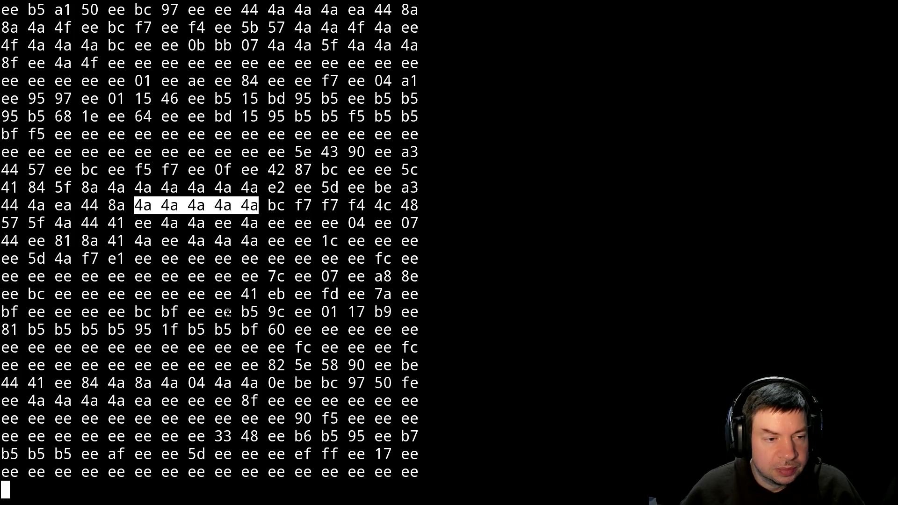
{"action": "left_click_drag", "start_coordinate": [144, 207], "coordinate": [351, 204]}
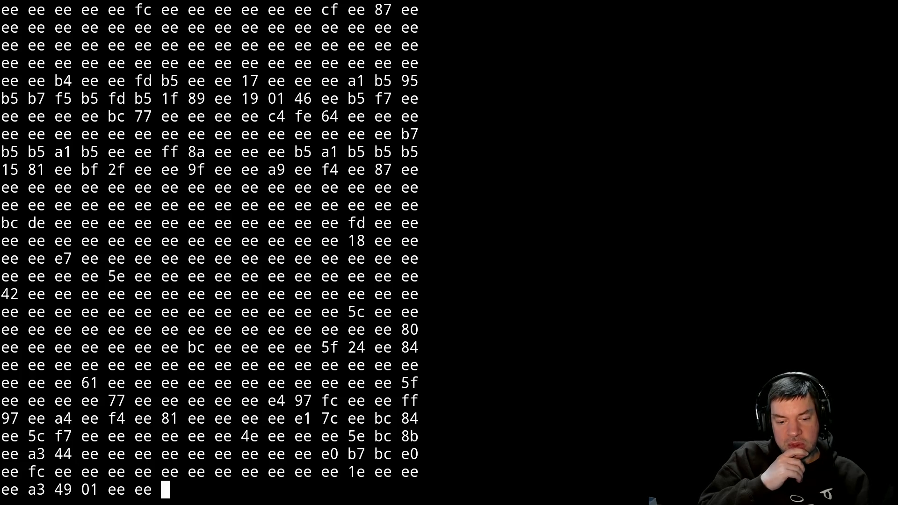
{"action": "key", "text": "alt+Tab"}
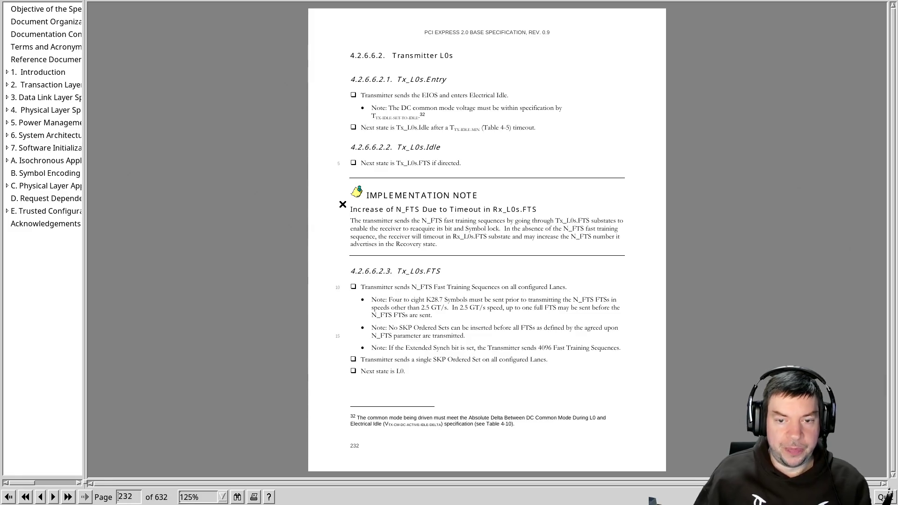
Step: Set debug_ch := 1 in pcie.vhdl, save it, and suspend Vim to the shell
{"action": "key", "text": "alt+Tab"}
{"action": "key", "text": "alt+Tab"}
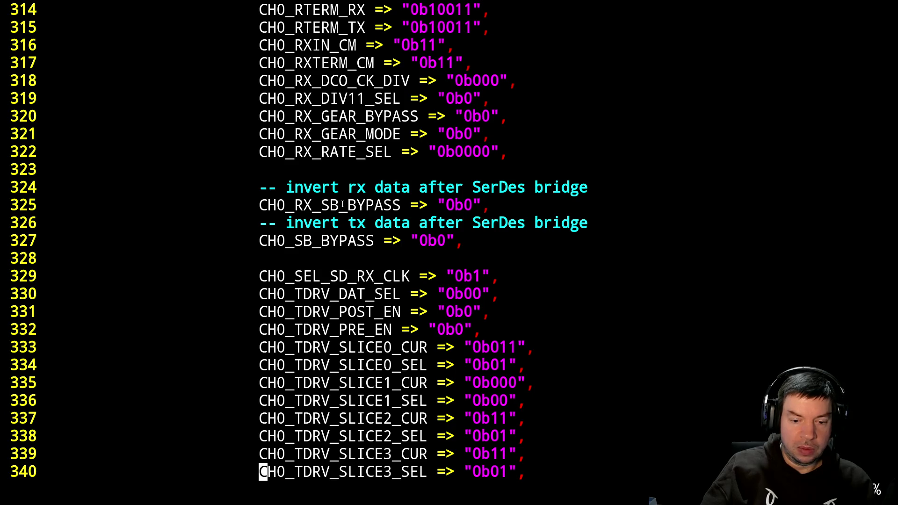
{"action": "key", "text": "g"}
{"action": "key", "text": "g"}
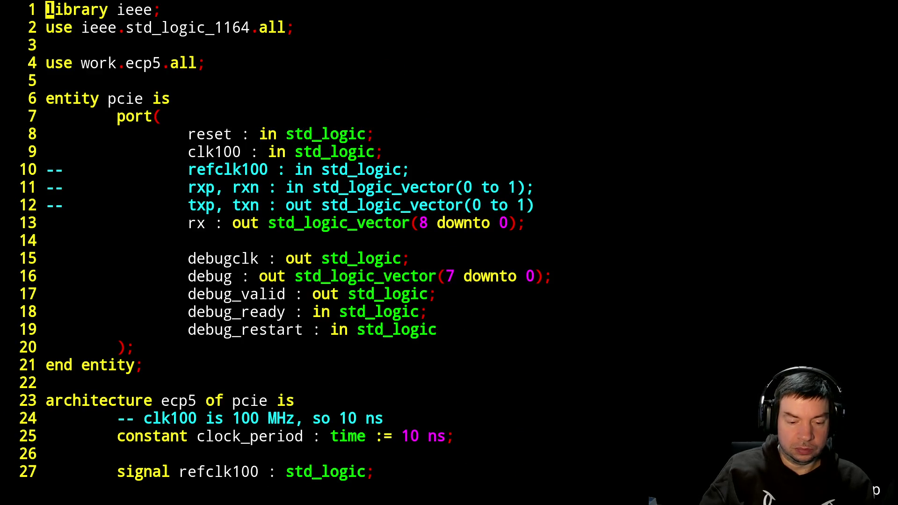
{"action": "key", "text": "ctrl+f"}
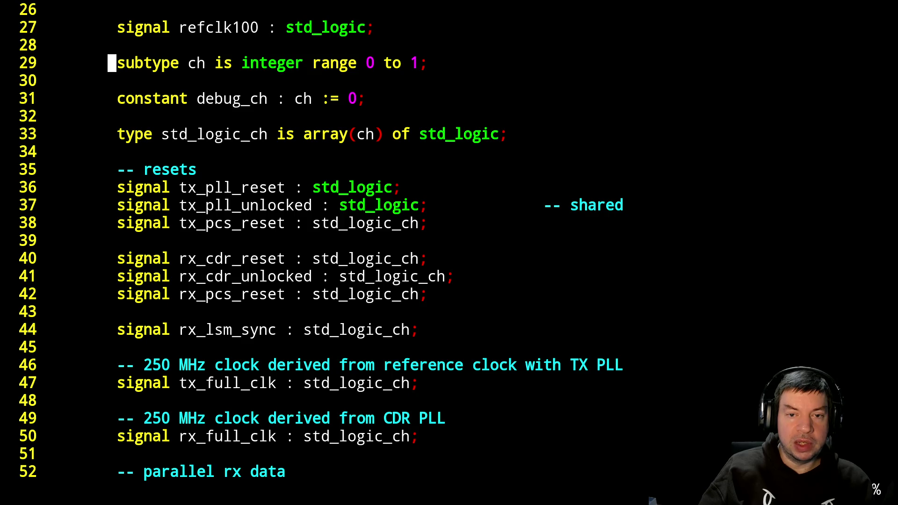
{"action": "type", "text": ":w"}
{"action": "key", "text": "Return"}
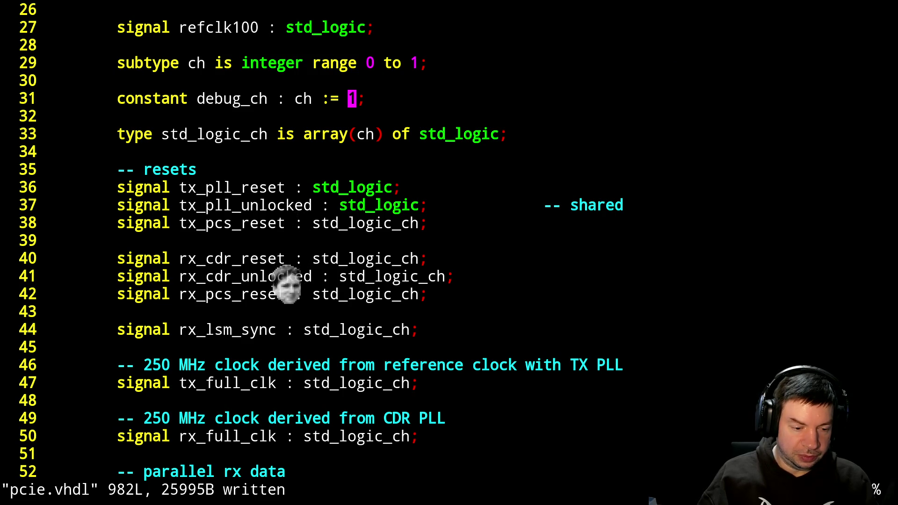
{"action": "key", "text": "ctrl+z"}
{"action": "type", "text": ",ma"}
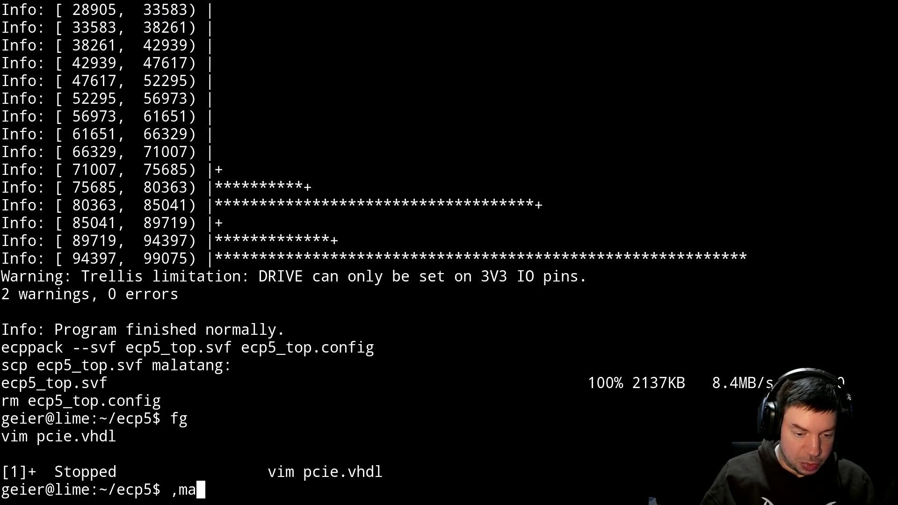
{"action": "type", "text": "ke"}
Step: Run make to rebuild the ECP5 design and copy ecp5_top.svf, then resume Vim with fg
{"action": "key", "text": "Return"}
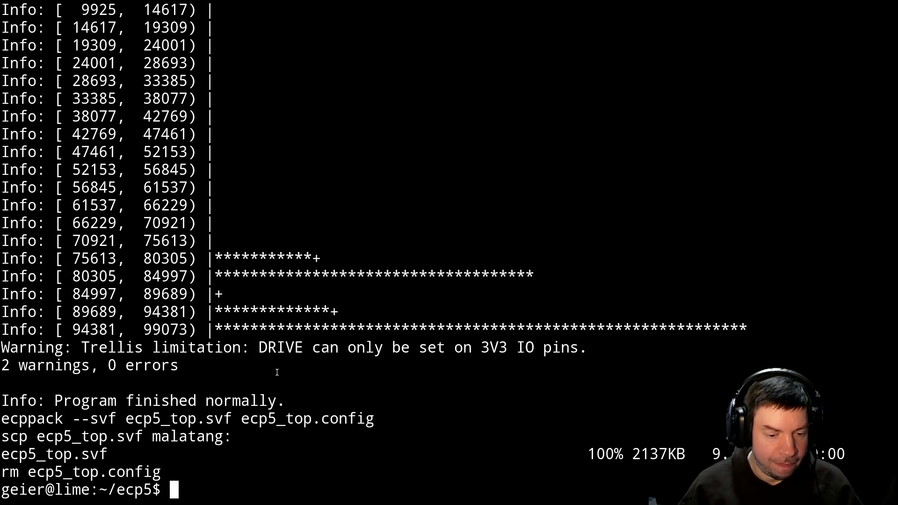
{"action": "type", "text": "fg"}
{"action": "key", "text": "Return"}
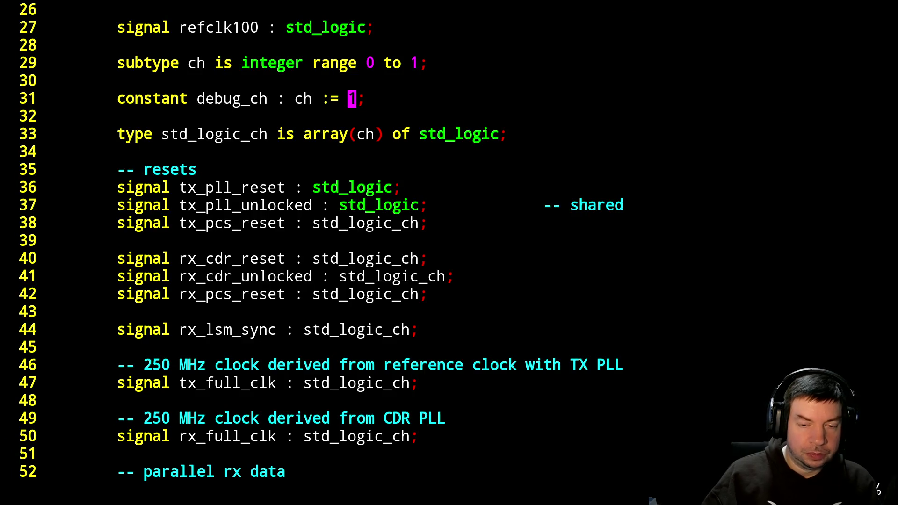
{"action": "type", "text": "u:w"}
Step: Revert debug_ch to 0, save pcie.vhdl, suspend Vim and start another make build
{"action": "key", "text": "Return"}
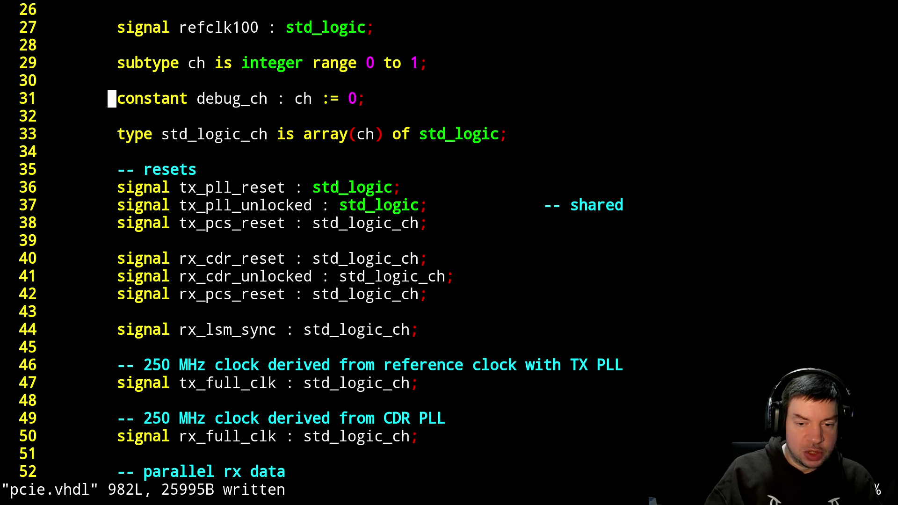
{"action": "key", "text": "ctrl+z"}
{"action": "type", "text": "make"}
{"action": "key", "text": "Return"}
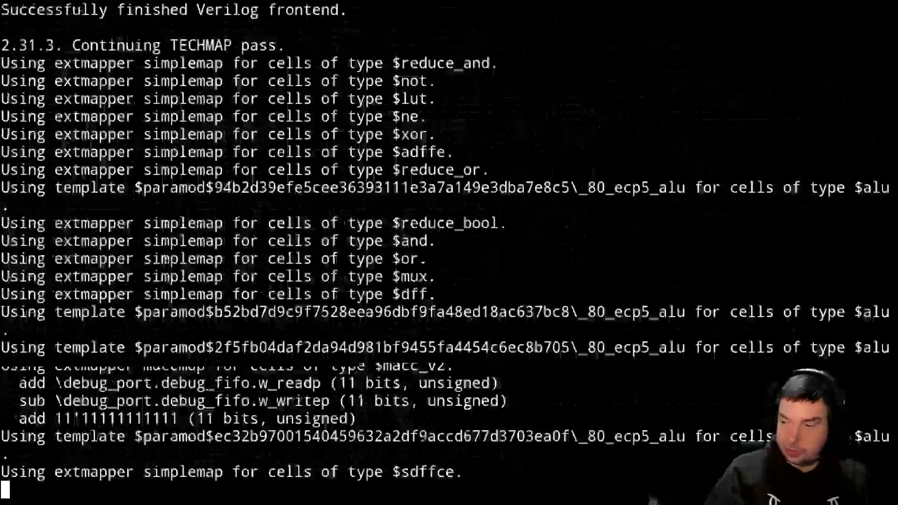
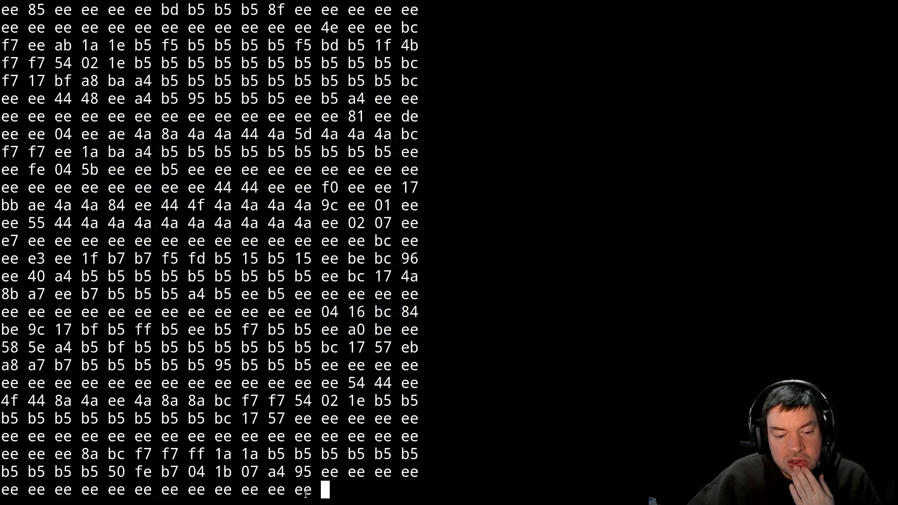
{"action": "left_click_drag", "start_coordinate": [216, 401], "coordinate": [288, 400]}
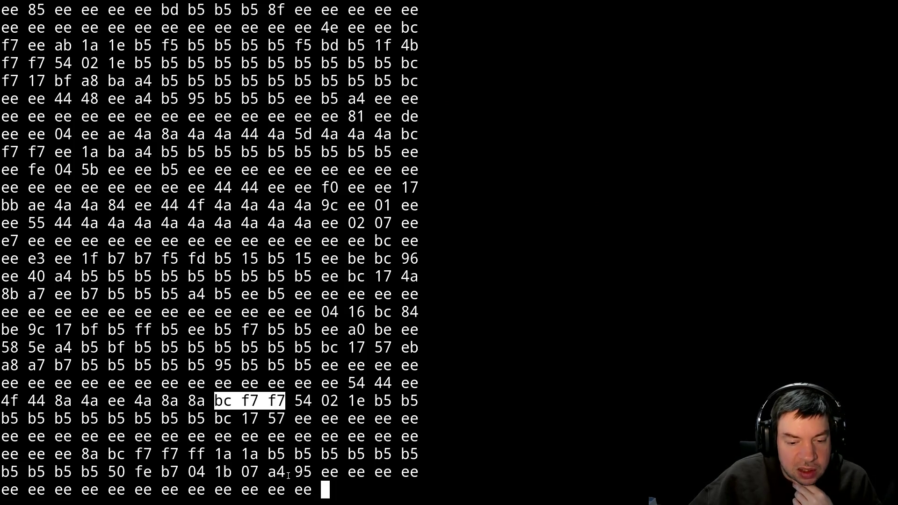
{"action": "left_click_drag", "start_coordinate": [109, 454], "coordinate": [217, 456]}
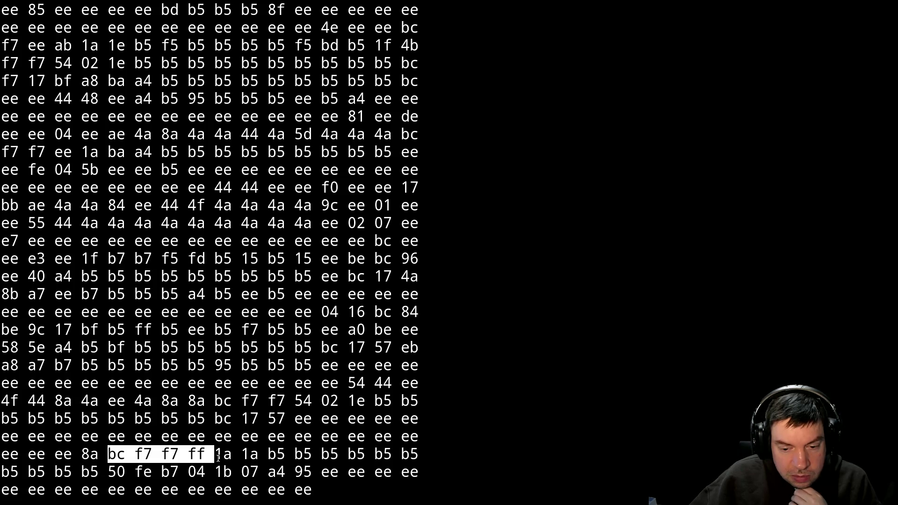
{"action": "left_click_drag", "start_coordinate": [218, 455], "coordinate": [267, 456]}
{"action": "left_click", "coordinate": [267, 456]}
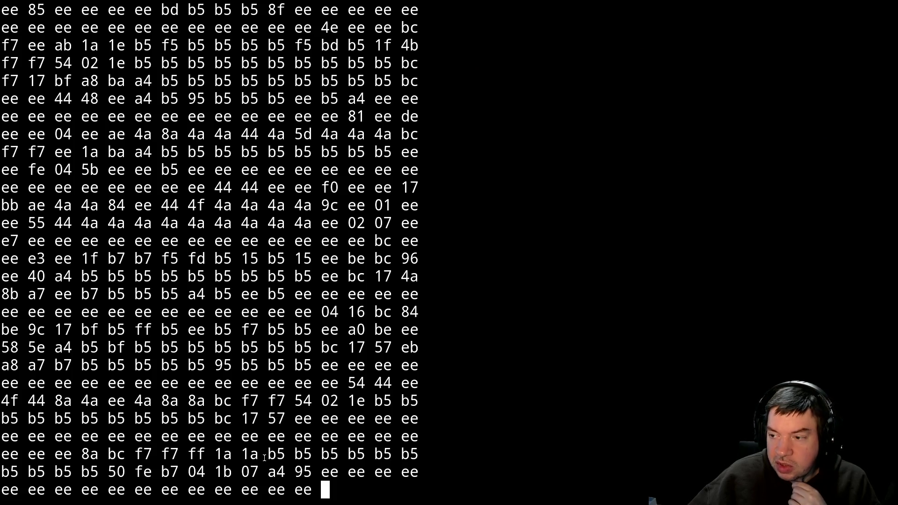